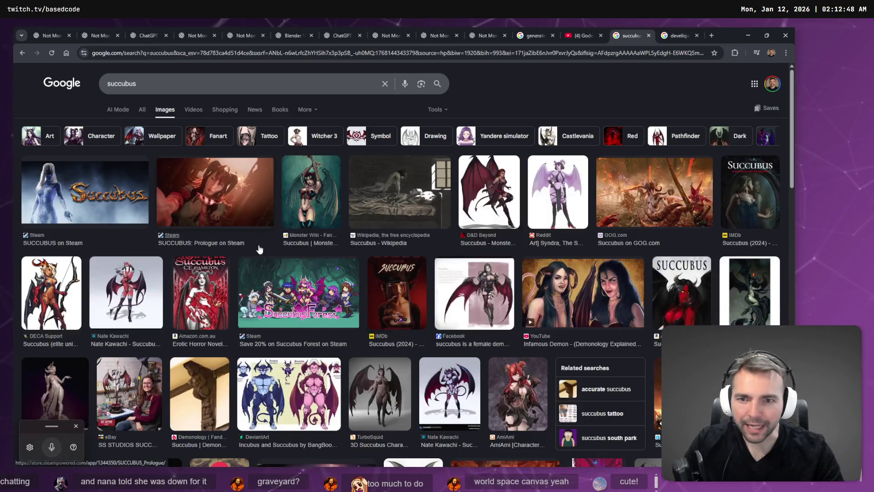
# Step: Copy the full-size mirror-selfie photo from the streamer's Facebook result in Google Images
pyautogui.hotkey('ctrl', 'Tab')
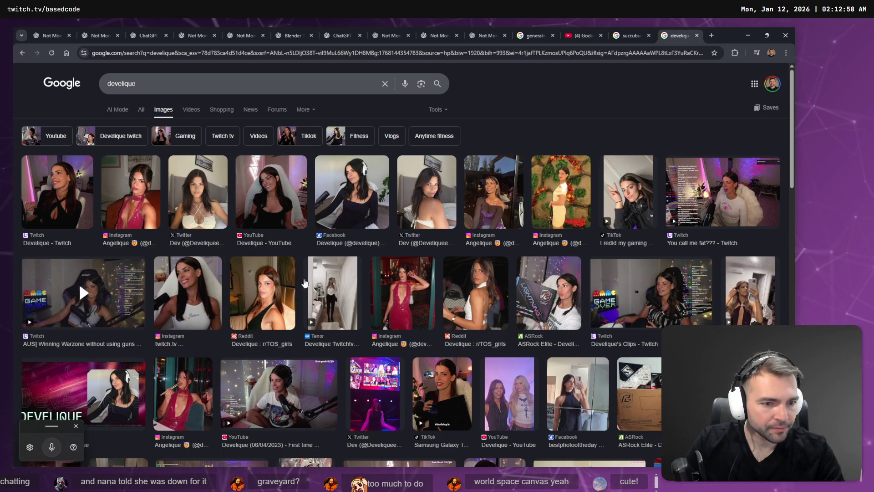
pyautogui.scroll(-3, 225, 285)
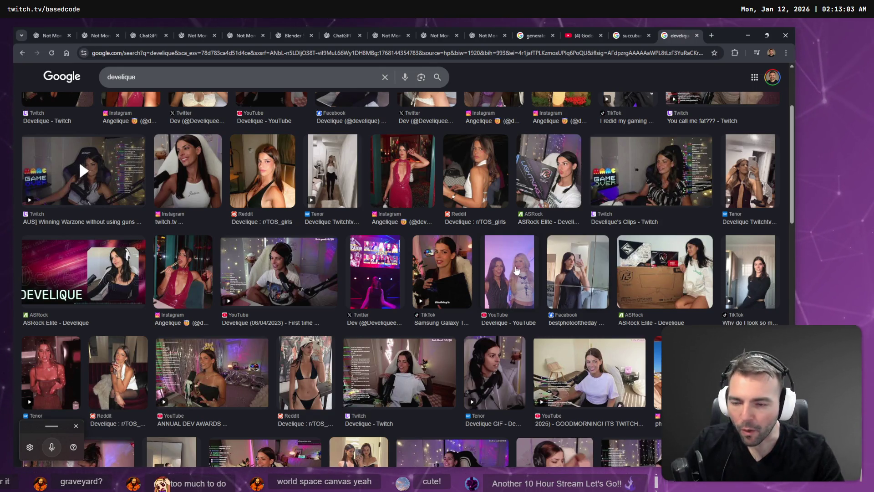
pyautogui.click(574, 264)
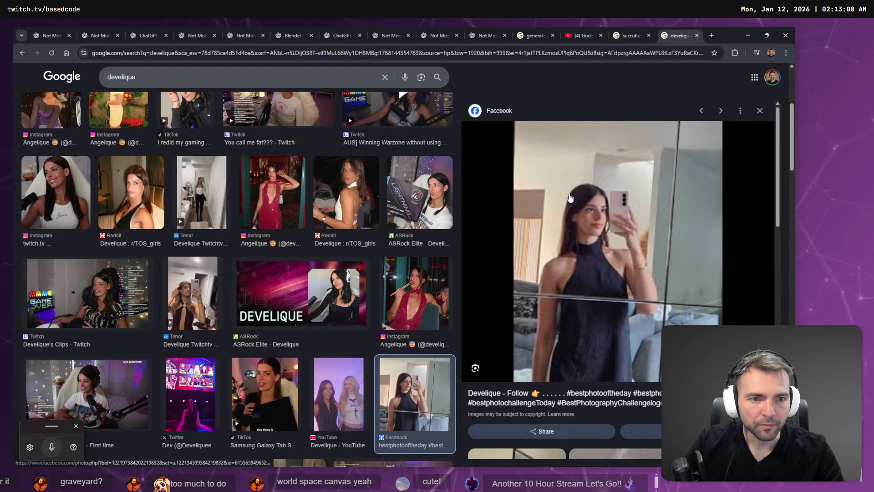
pyautogui.rightClick(578, 289)
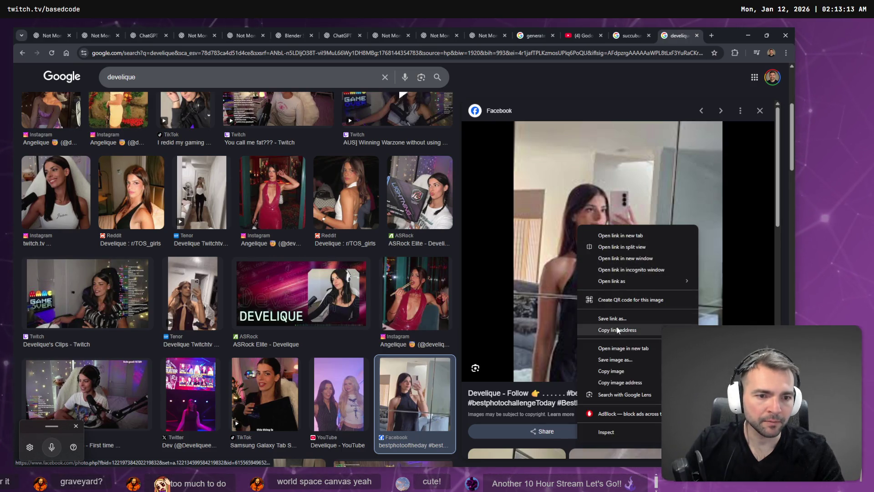
pyautogui.click(636, 349)
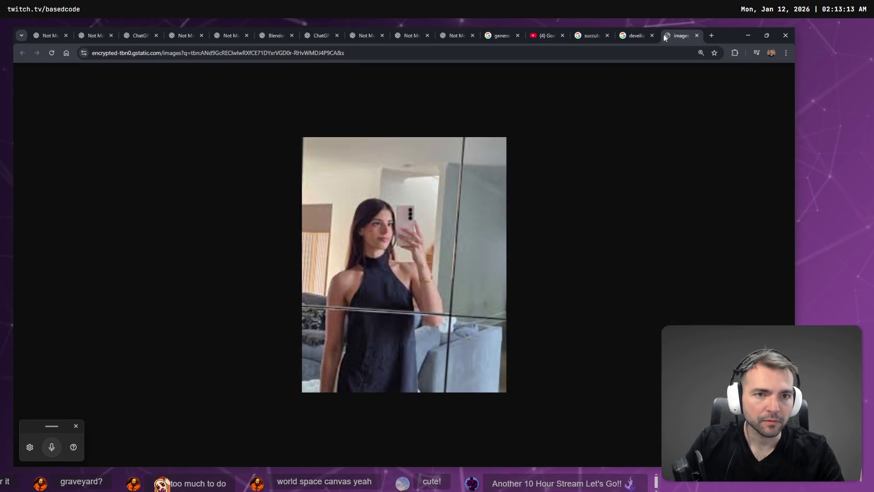
pyautogui.rightClick(416, 195)
pyautogui.click(458, 225)
pyautogui.hotkey('ctrl', 'w')
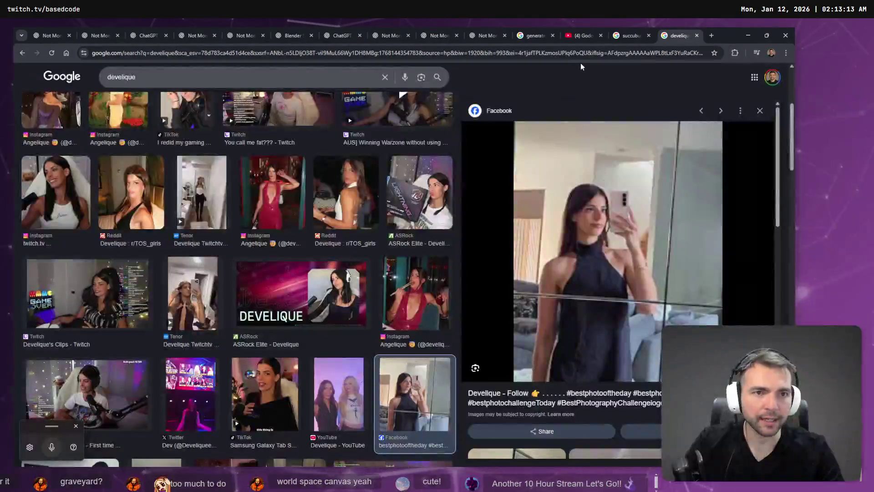
# Step: Open chat.openai.com in a new tab
pyautogui.hotkey('ctrl', 't')
pyautogui.write('chat.openai.com')
pyautogui.press('Return')
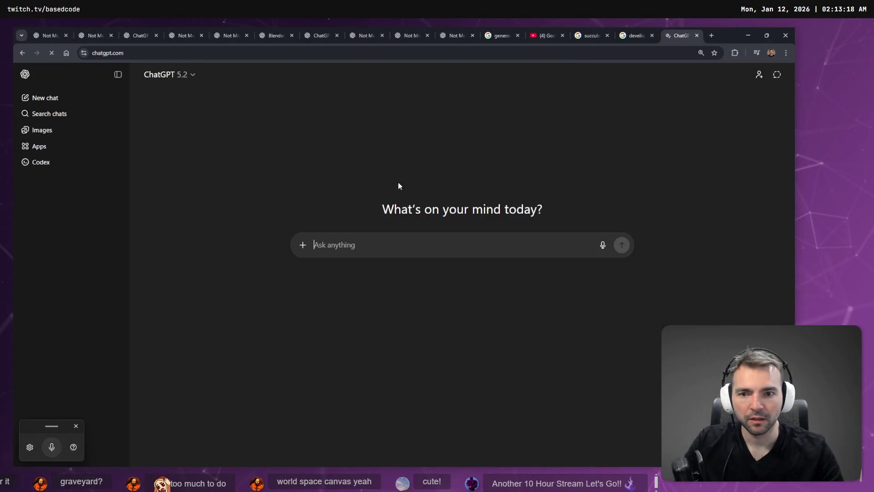
# Step: Ask ChatGPT to concisely describe the pasted selfie, then select the hair, skin and features phrase
pyautogui.hotkey('ctrl', 'v')
pyautogui.press('super+h')
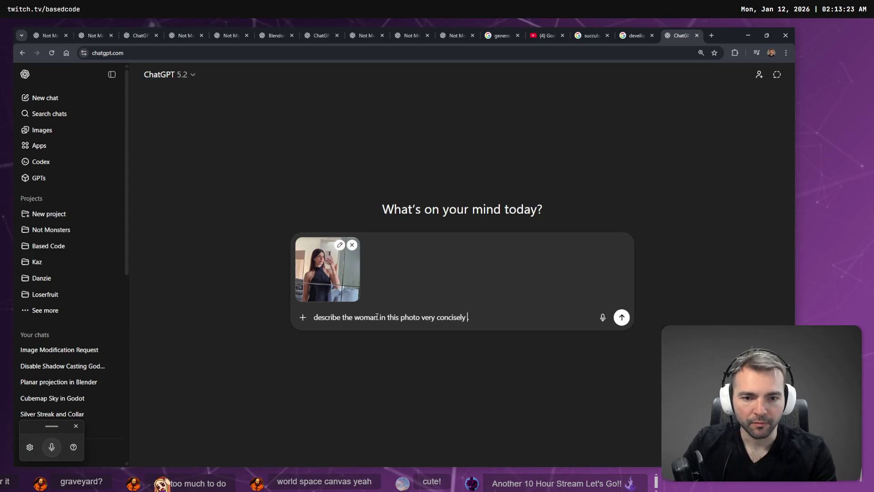
pyautogui.press('super+h')
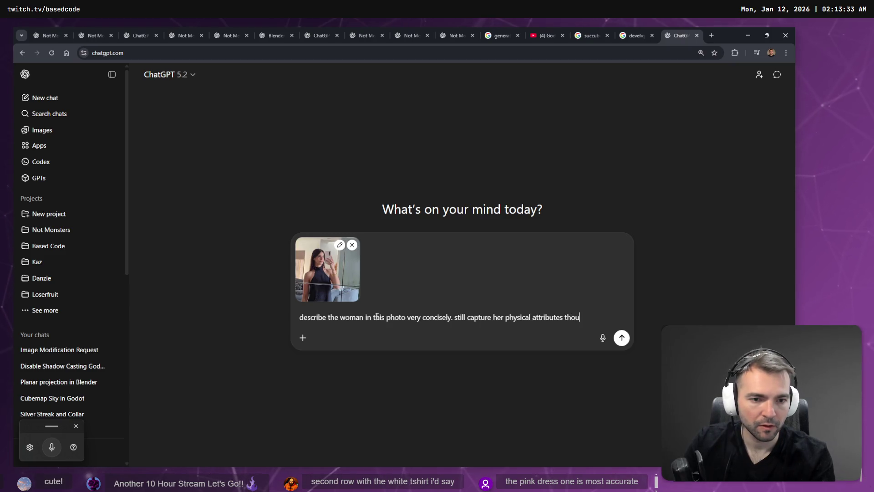
pyautogui.press('Return')
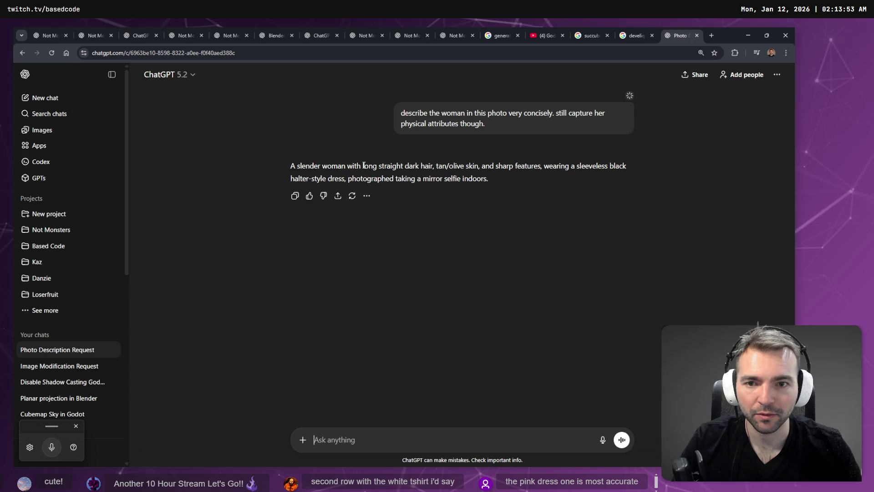
pyautogui.moveTo(363, 166)
pyautogui.mouseDown()
pyautogui.moveTo(572, 167)
pyautogui.moveTo(568, 183)
pyautogui.moveTo(336, 181)
pyautogui.moveTo(546, 169)
pyautogui.mouseUp()
pyautogui.hotkey('ctrl', 'c')
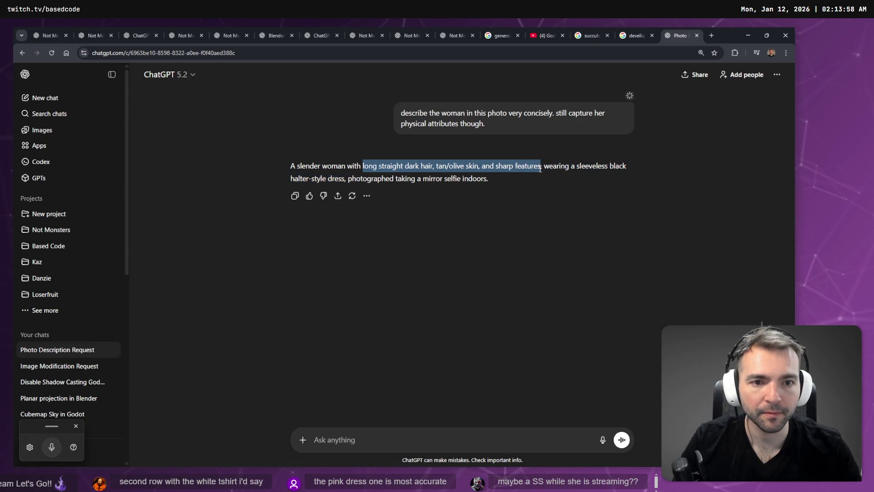
# Step: Request the chibi devil have long dark hair in a ponytail, tan/olive skin and sharp features
pyautogui.click(457, 32)
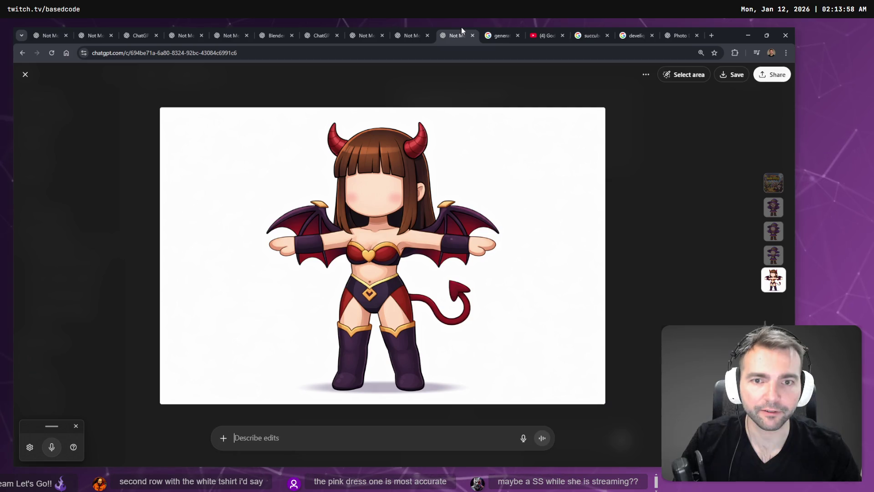
pyautogui.click(342, 440)
pyautogui.hotkey('ctrl', 'v')
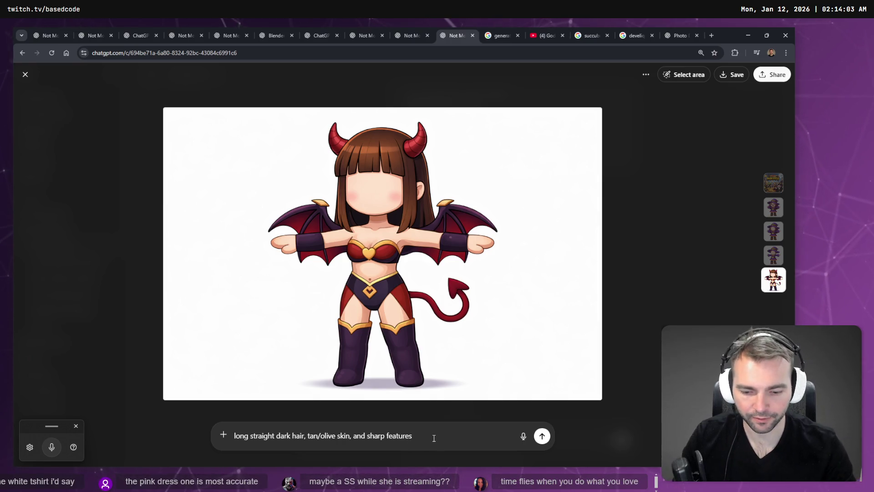
pyautogui.press('Home')
pyautogui.write('The')
pyautogui.press('BackSpace')
pyautogui.press('BackSpace')
pyautogui.press('BackSpace')
pyautogui.write('Th')
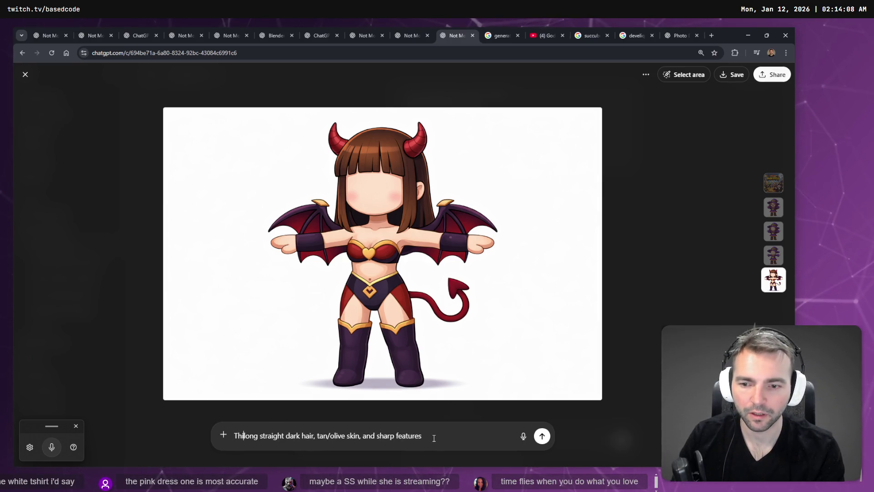
pyautogui.write('is charac')
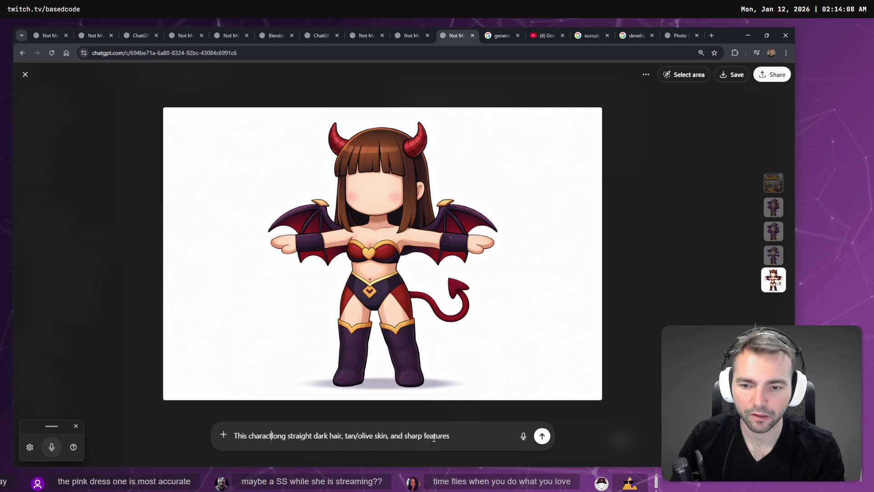
pyautogui.write('ter should have')
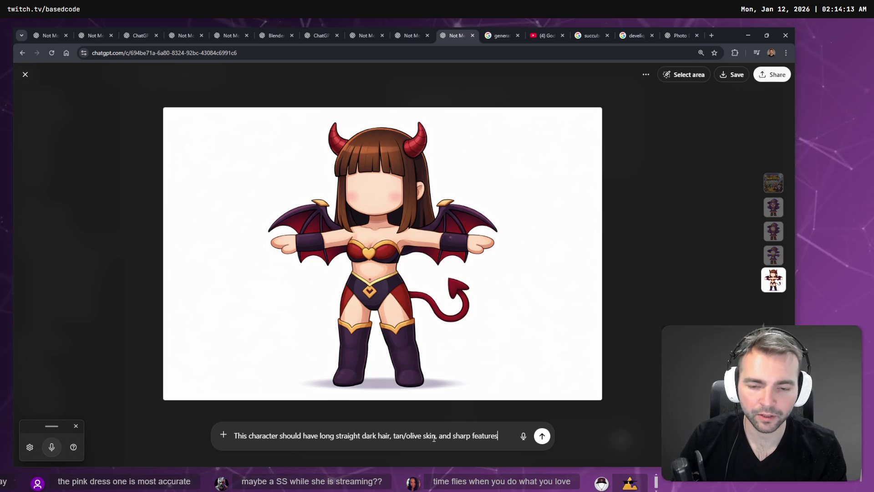
pyautogui.hotkey('ctrl', 'Left')
pyautogui.hotkey('ctrl', 'Left')
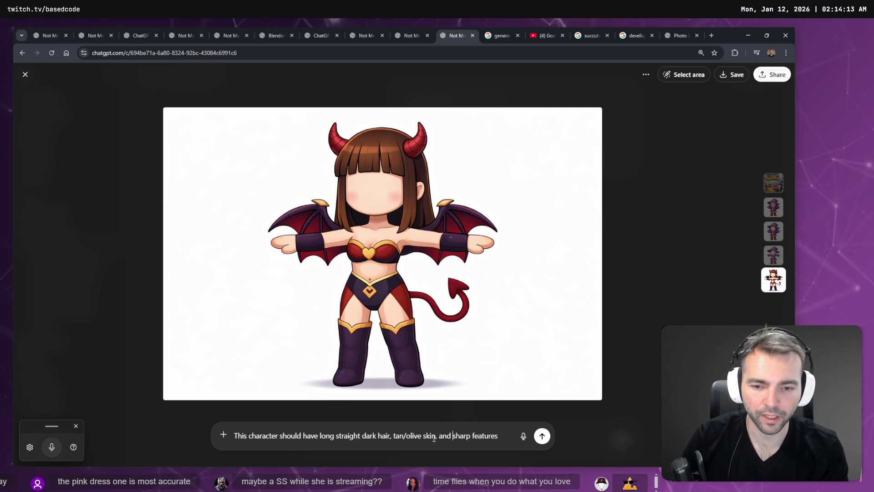
pyautogui.hotkey('ctrl', 'Left')
pyautogui.write('worn in a po')
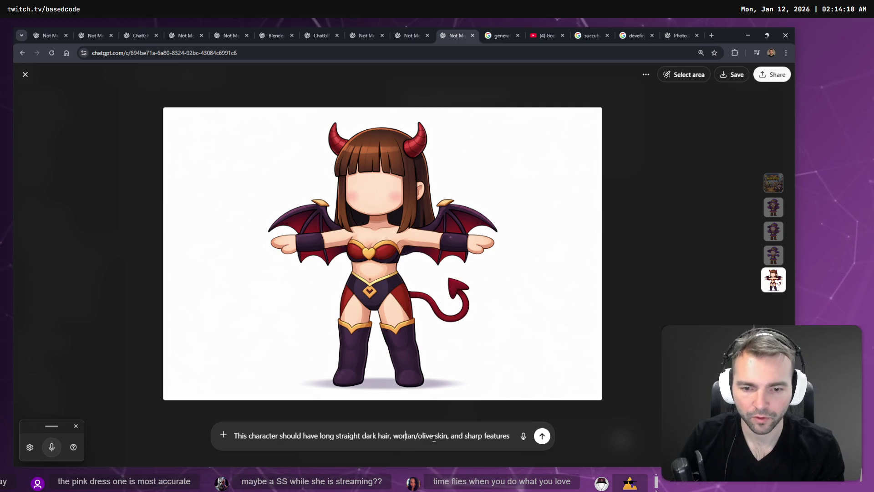
pyautogui.write('ny')
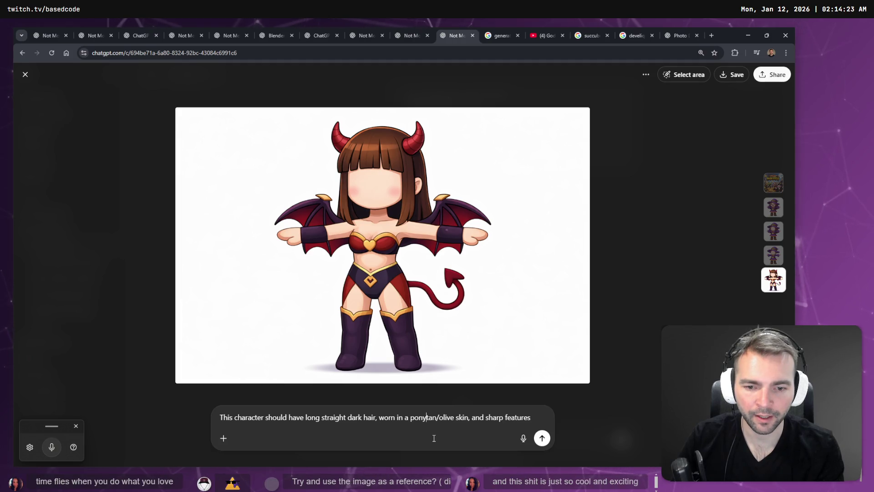
pyautogui.write('tail, with ta')
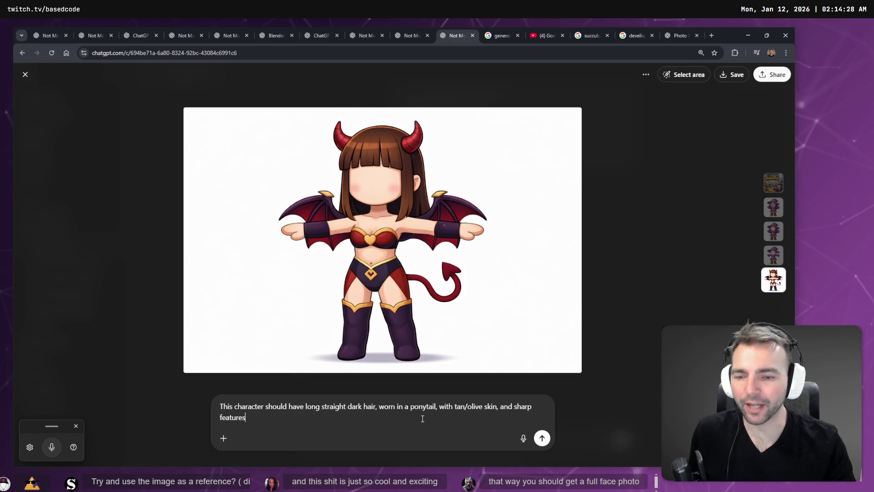
pyautogui.write('.')
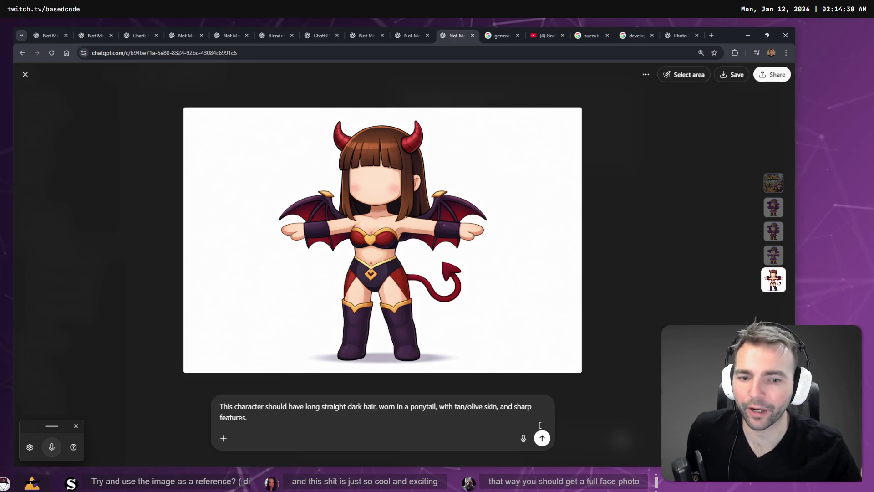
pyautogui.click(542, 439)
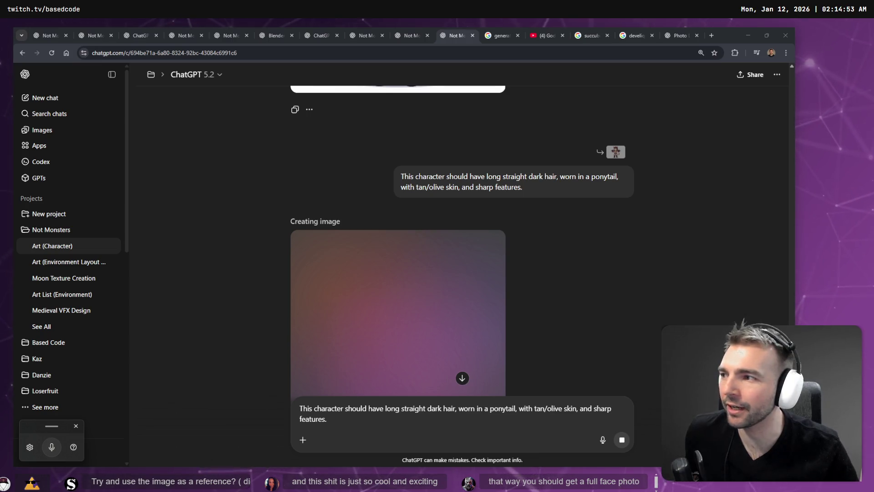
# Step: Clear the leftover prompt text while the chibi succubus image keeps generating
pyautogui.scroll(-2, 455, 127)
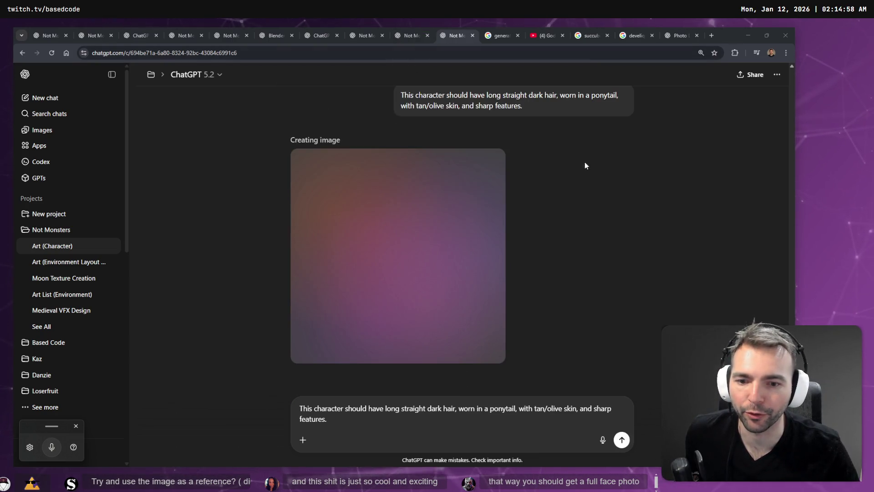
pyautogui.hotkey('ctrl', 'a')
pyautogui.press('BackSpace')
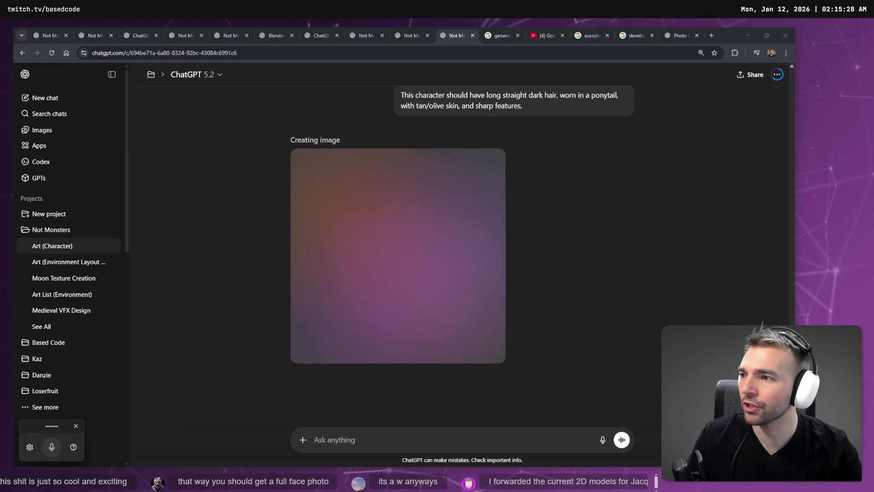
pyautogui.click(580, 222)
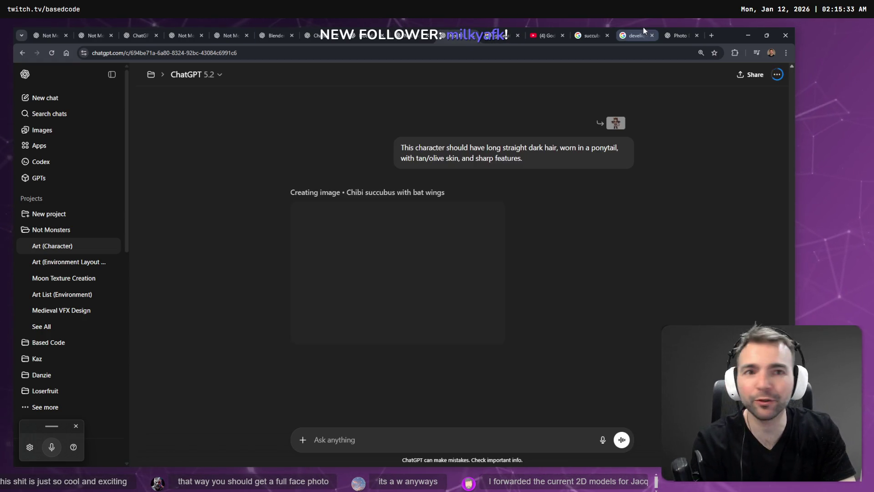
# Step: Preview the red-dress photo, then close the streamer's image search tab
pyautogui.click(683, 35)
pyautogui.click(647, 31)
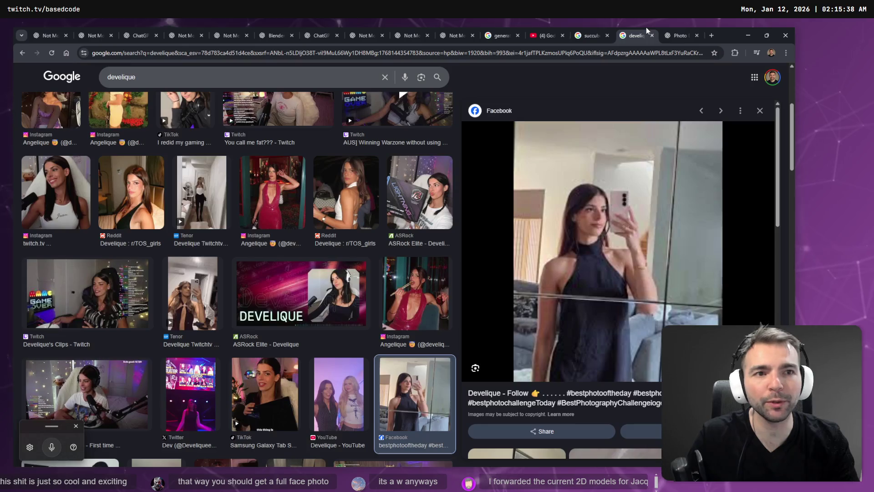
pyautogui.click(283, 201)
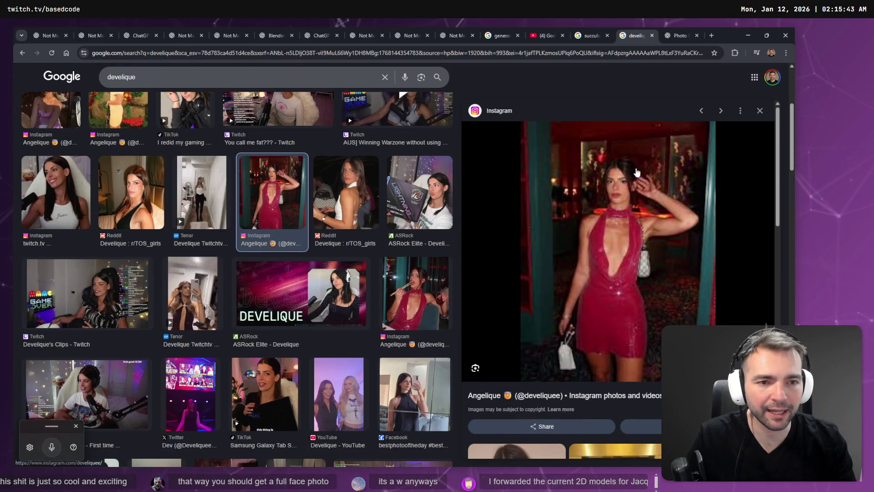
pyautogui.middleClick(637, 31)
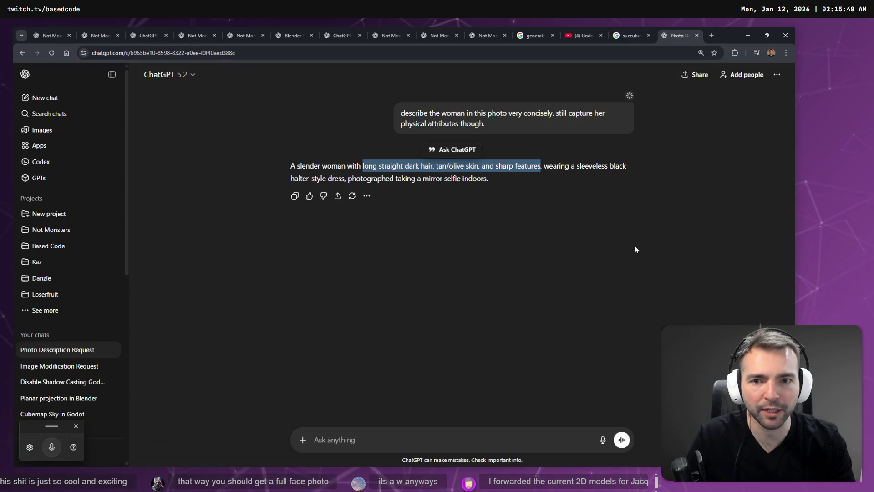
# Step: Delete the Photo Description Request chat in ChatGPT
pyautogui.click(605, 249)
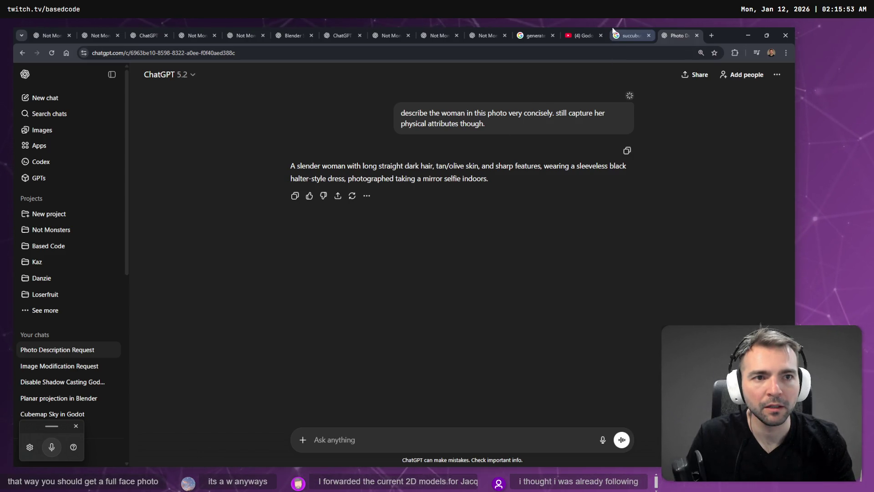
pyautogui.click(777, 75)
pyautogui.click(749, 164)
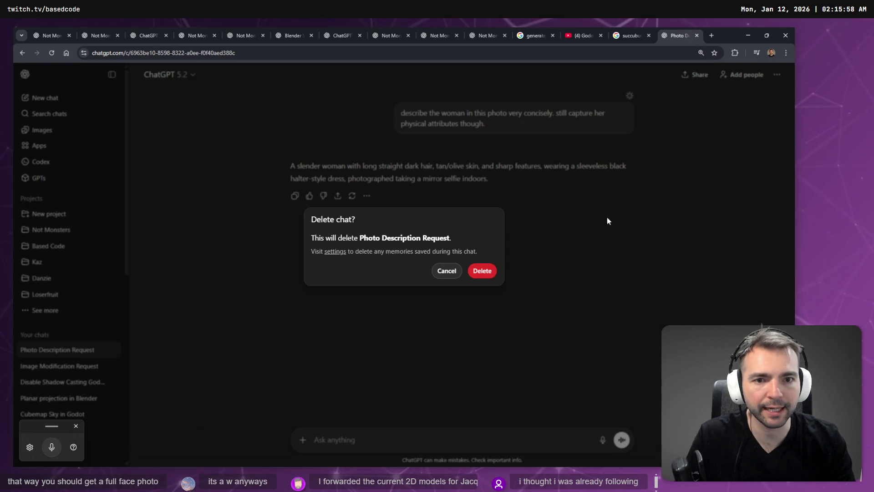
pyautogui.click(480, 275)
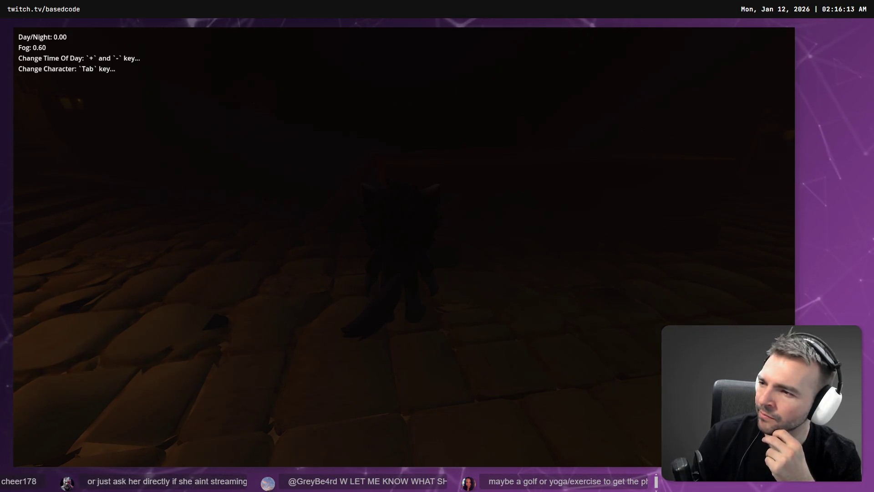
# Step: Relaunch the Not Monsters game from the Godot editor with F5
pyautogui.press('w')
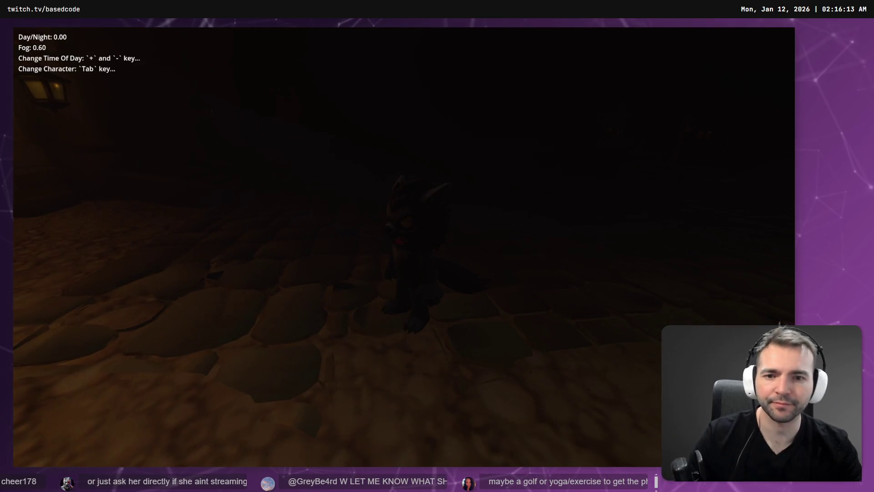
pyautogui.hotkey('alt', 'Tab')
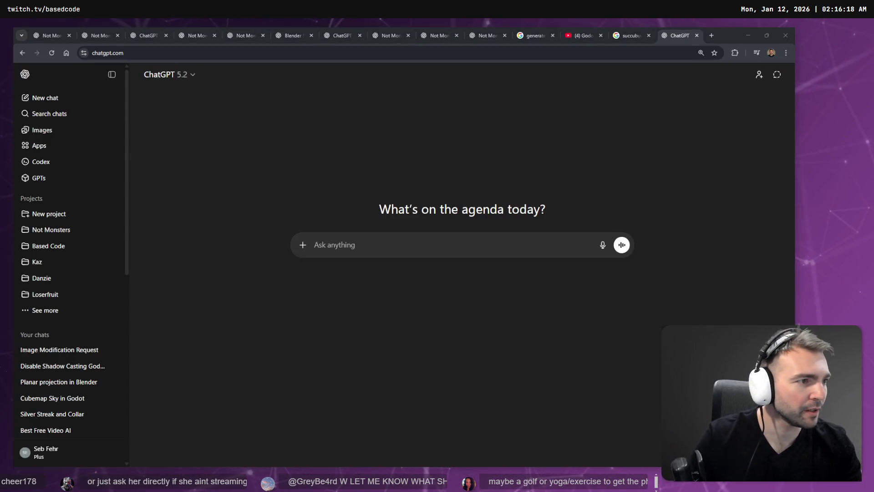
pyautogui.hotkey('alt', 'Tab')
pyautogui.press('F5')
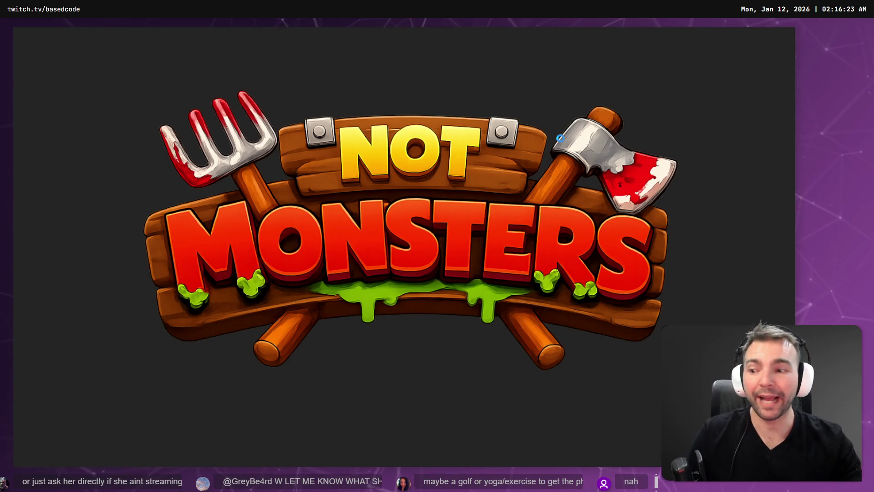
# Step: Run the werewolf past the gallows, market and town gate, and lower the Day/Night value
pyautogui.press('s')
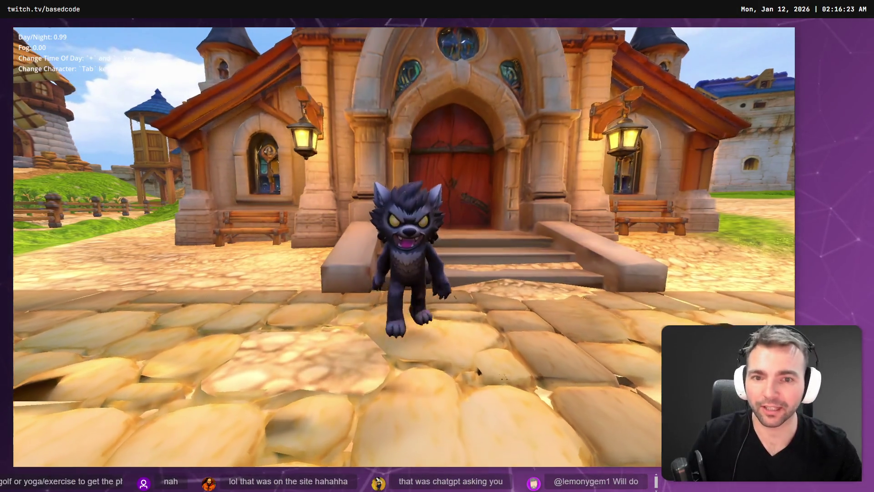
pyautogui.press('w')
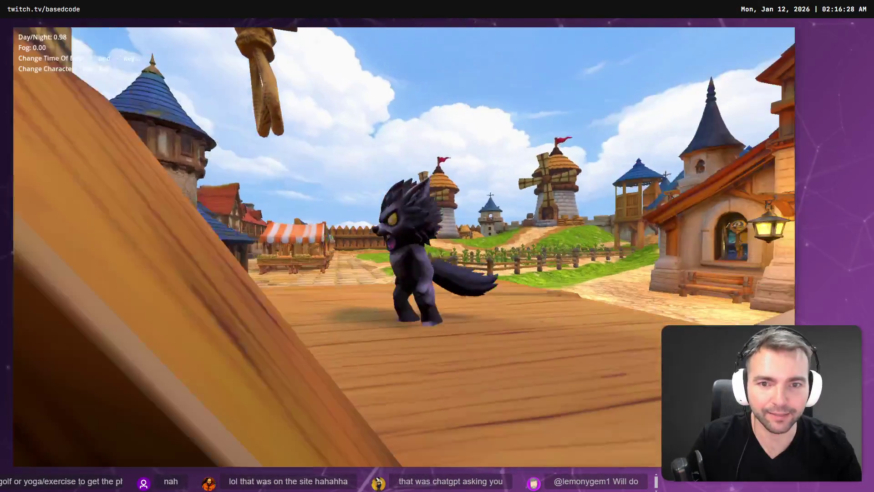
pyautogui.press('d')
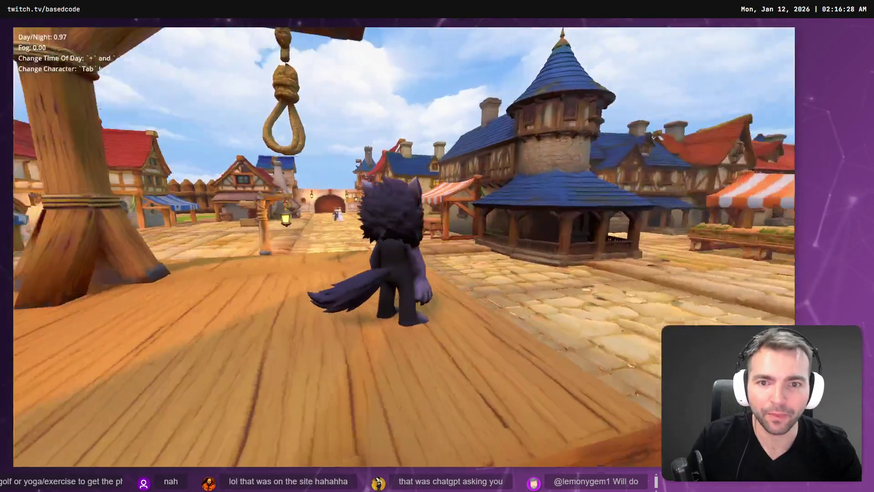
pyautogui.press('s')
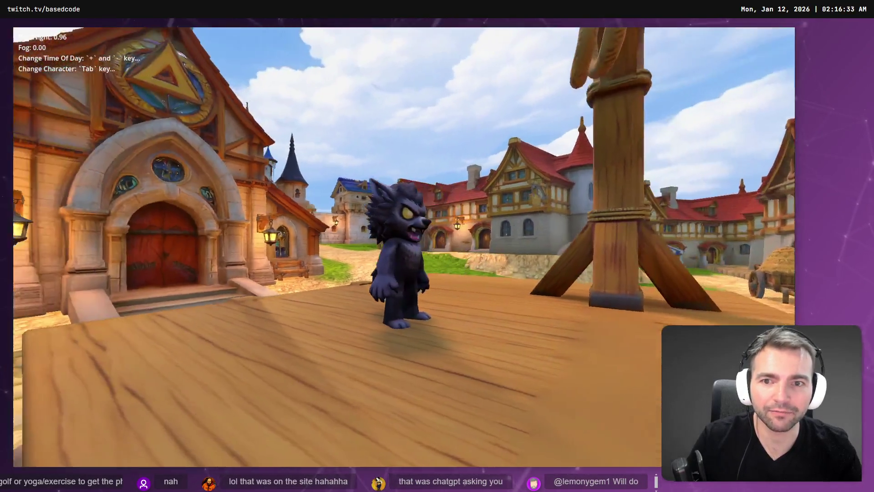
pyautogui.press('a')
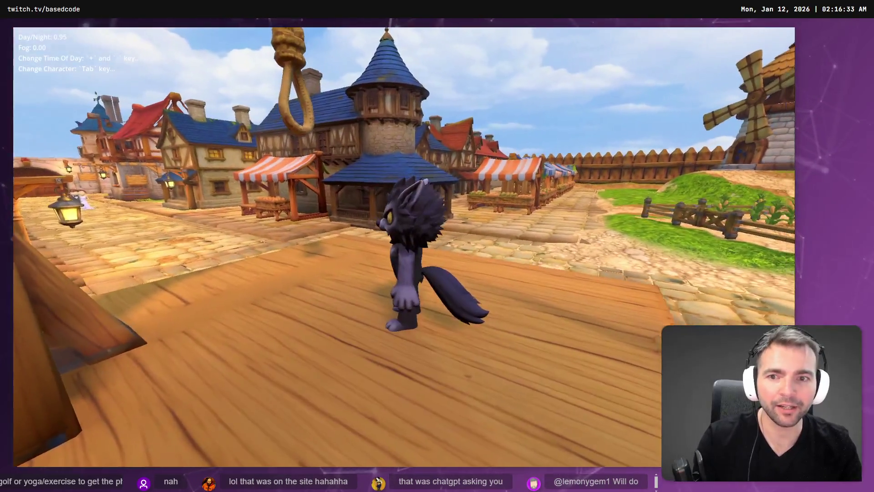
pyautogui.press('w')
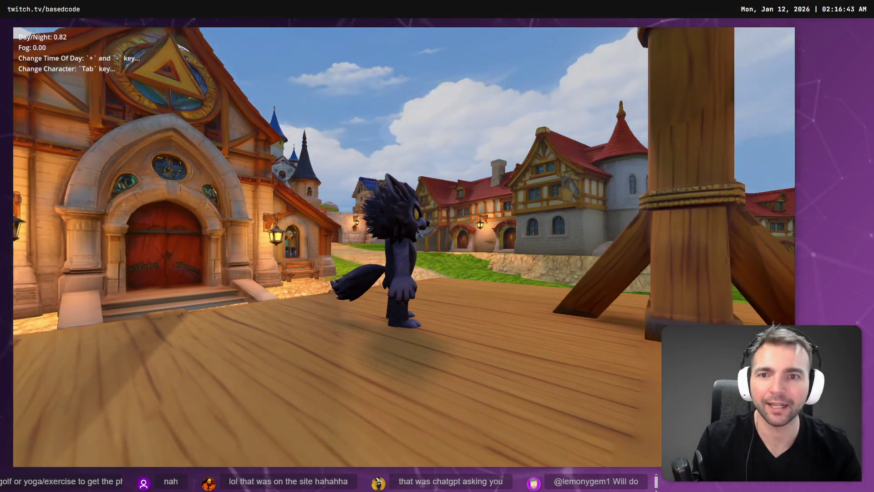
pyautogui.press('-')
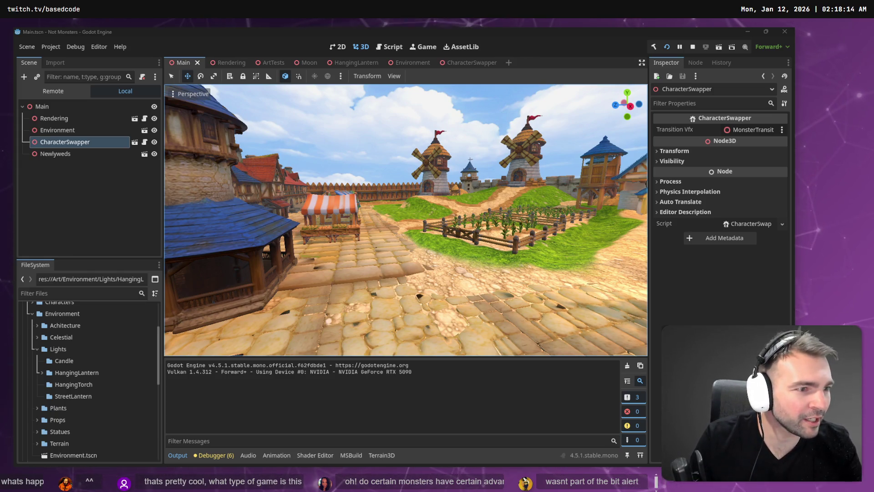
pyautogui.hotkey('alt', 'Tab')
# Step: Zoom through the board's title and pitch bullets down to the Visual Style key-art image
pyautogui.scroll(5, 284, 85)
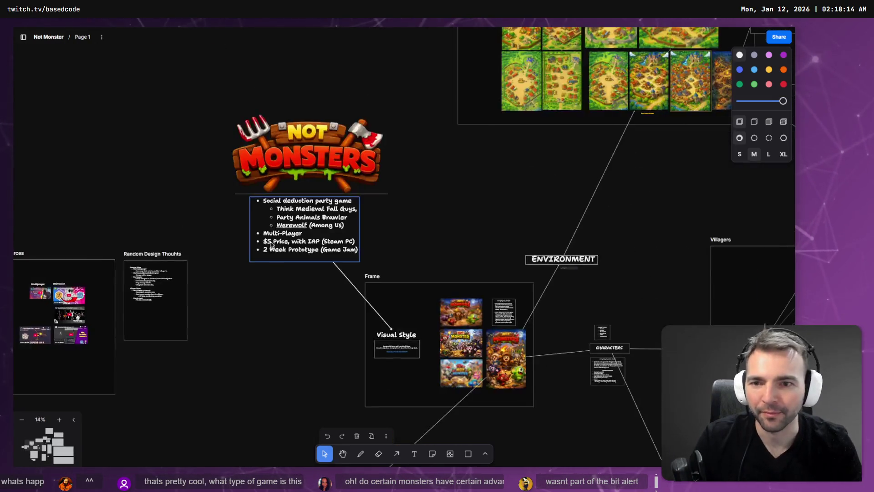
pyautogui.scroll(-1, 645, 294)
pyautogui.moveTo(645, 294); pyautogui.dragTo(643, 343)
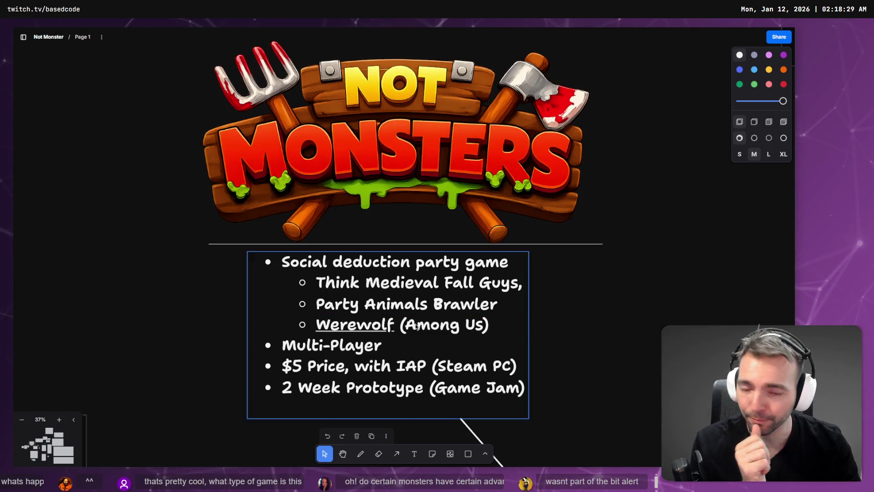
pyautogui.scroll(-2, 622, 311)
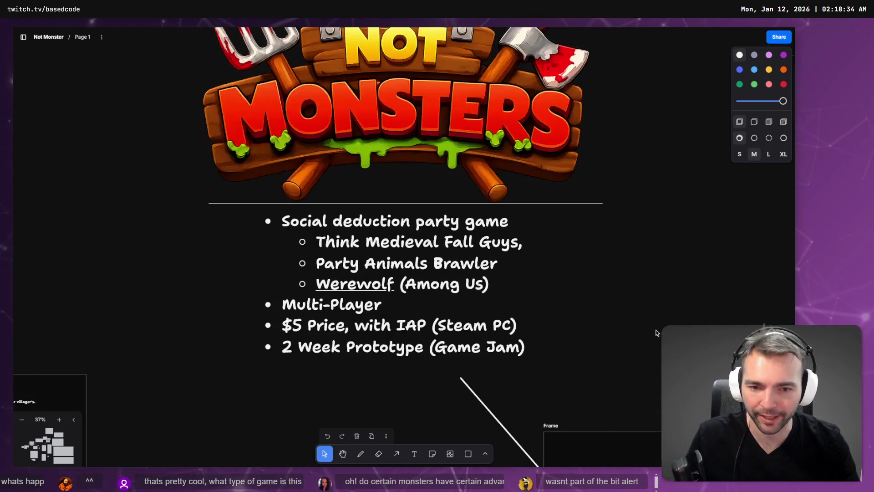
pyautogui.scroll(-3, 410, 274)
pyautogui.scroll(-3, 318, 228)
pyautogui.scroll(4, 206, 62)
pyautogui.scroll(5, 200, 193)
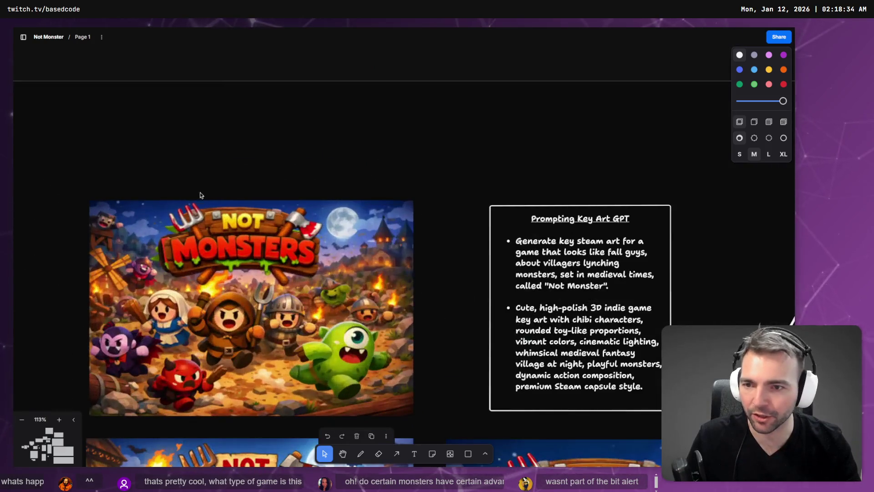
pyautogui.scroll(2, 343, 171)
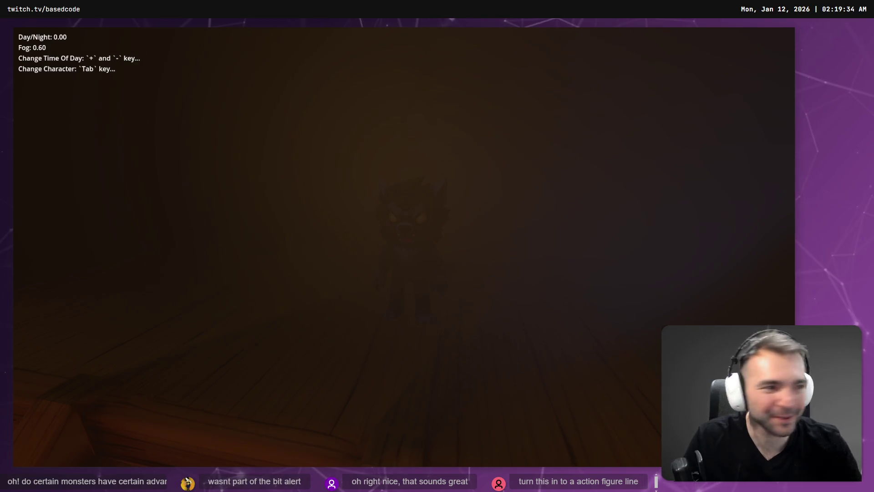
# Step: Close the empty ChatGPT chat and succubus image search tabs, returning to the character chat
pyautogui.hotkey('alt', 'Tab')
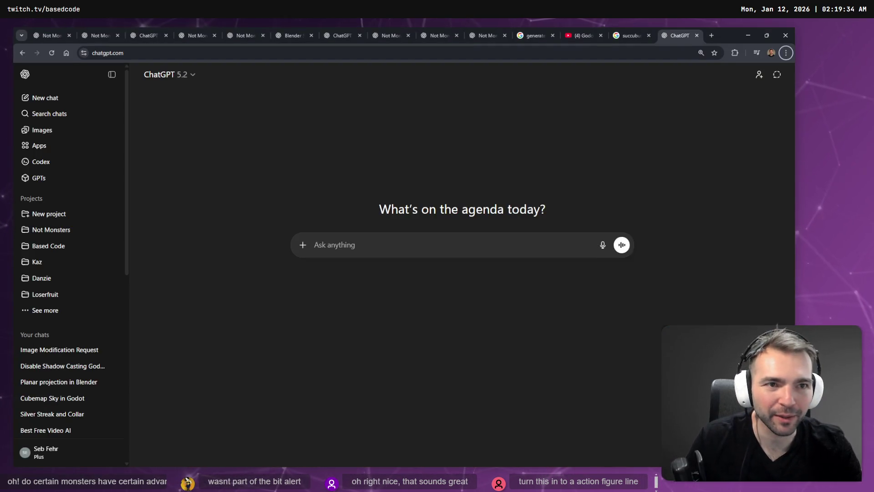
pyautogui.hotkey('ctrl', 'w')
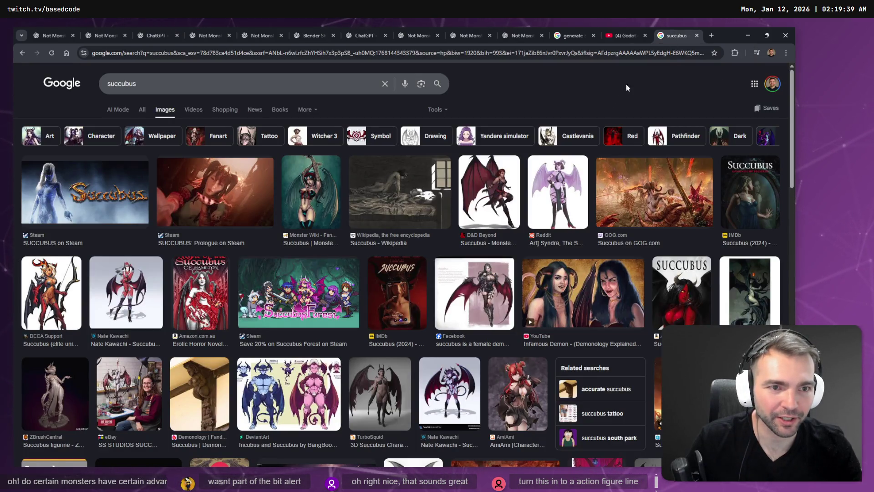
pyautogui.hotkey('ctrl', 'w')
pyautogui.click(552, 26)
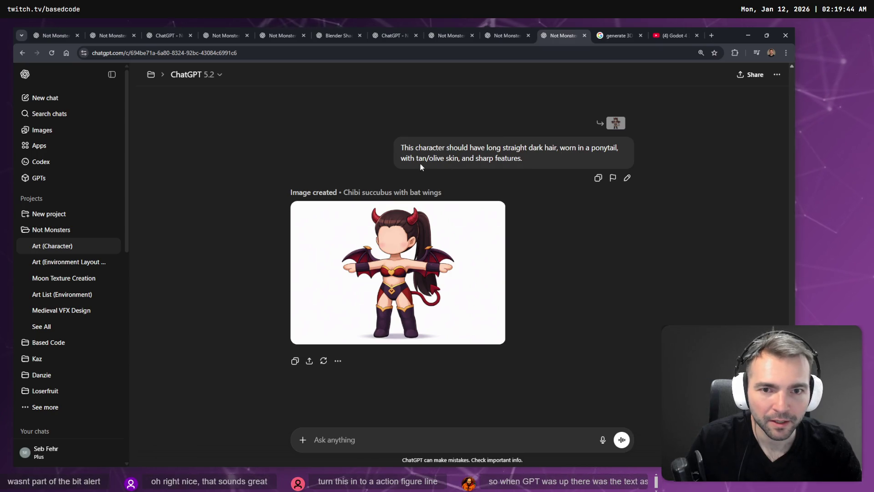
# Step: Copy the full-size chibi succubus image and return to the tldraw board
pyautogui.moveTo(416, 158); pyautogui.dragTo(578, 153)
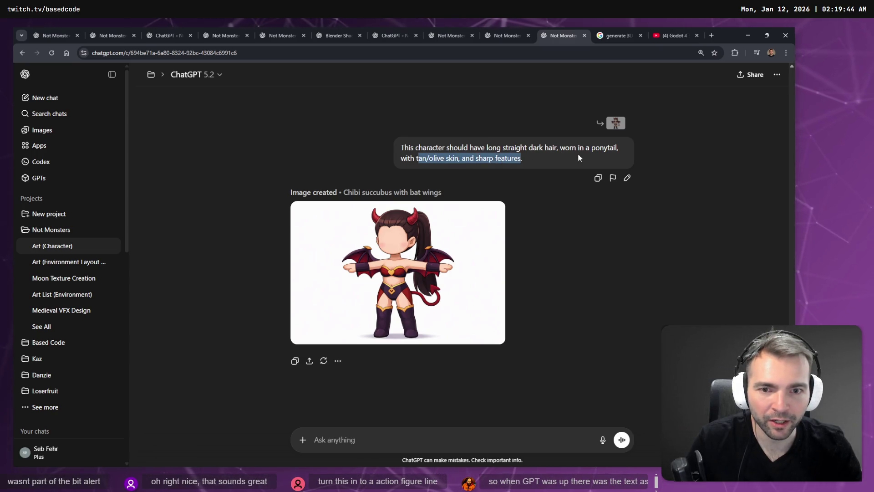
pyautogui.click(493, 237)
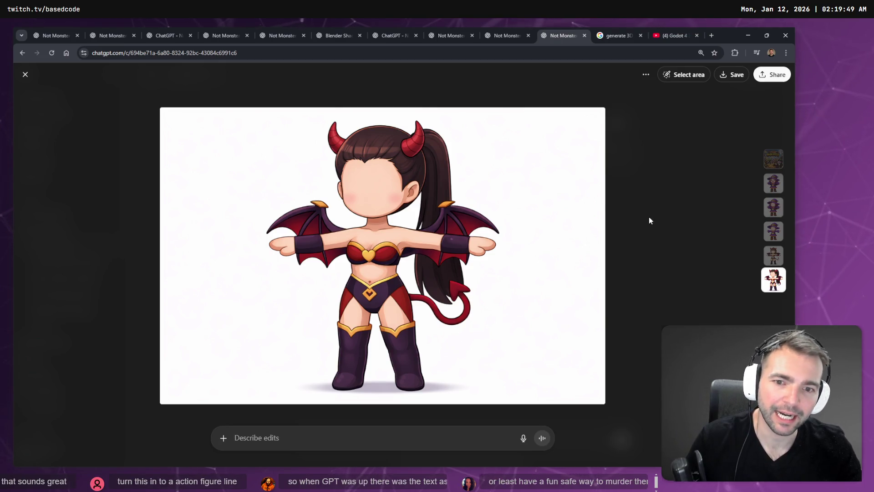
pyautogui.click(633, 217)
pyautogui.rightClick(433, 232)
pyautogui.click(398, 231)
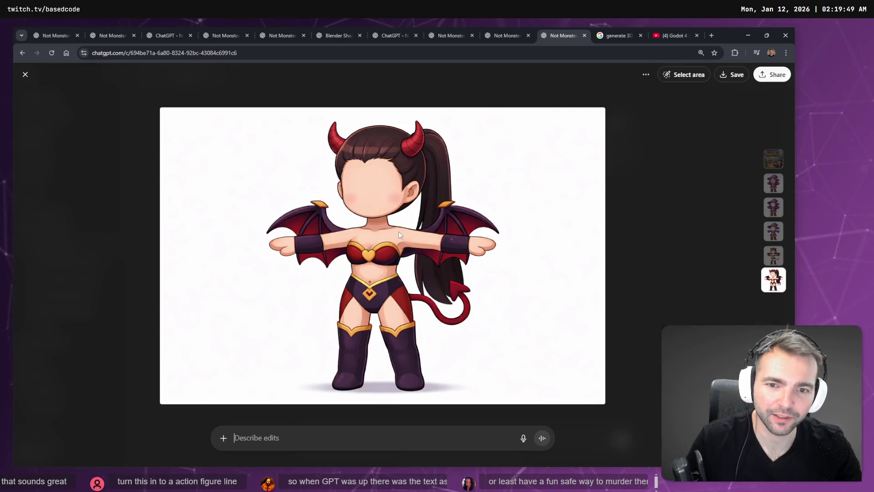
pyautogui.rightClick(405, 233)
pyautogui.click(447, 265)
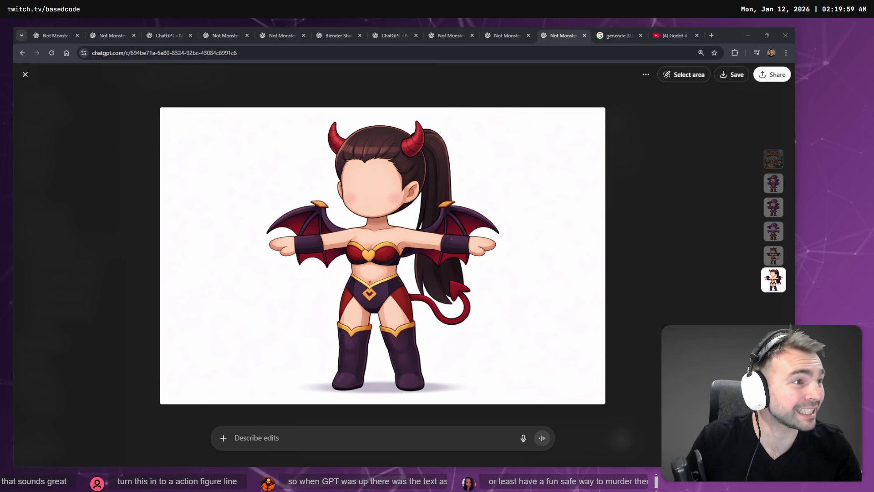
pyautogui.hotkey('alt', 'Tab')
pyautogui.scroll(-5, 488, 236)
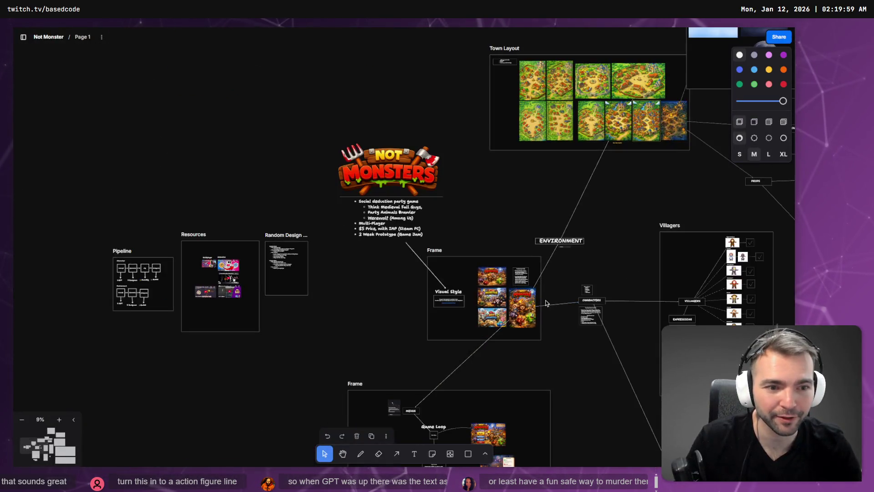
# Step: Paste the succubus image into the characters frame, shrink it to about half size, and place it above the bat row
pyautogui.scroll(10, 547, 303)
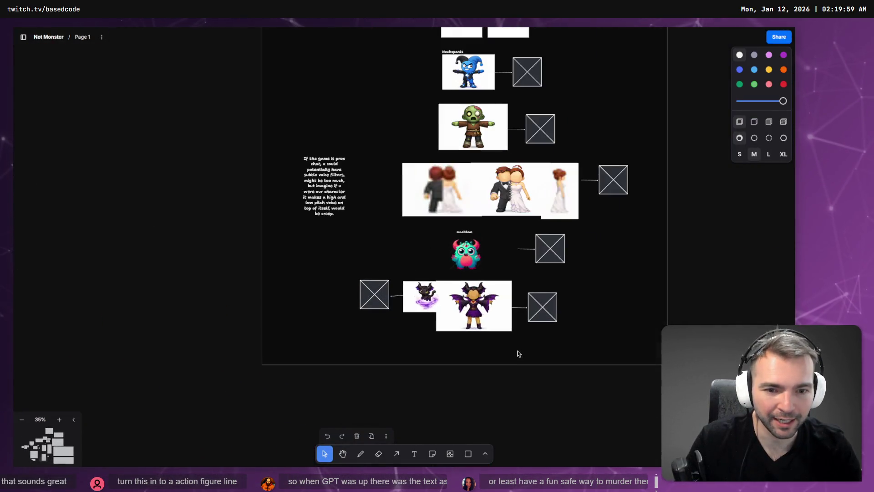
pyautogui.click(494, 367)
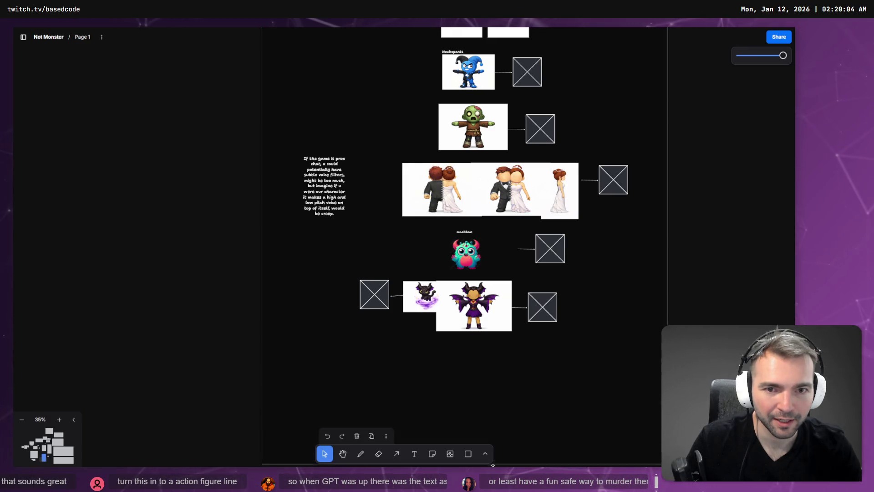
pyautogui.hotkey('ctrl', 'v')
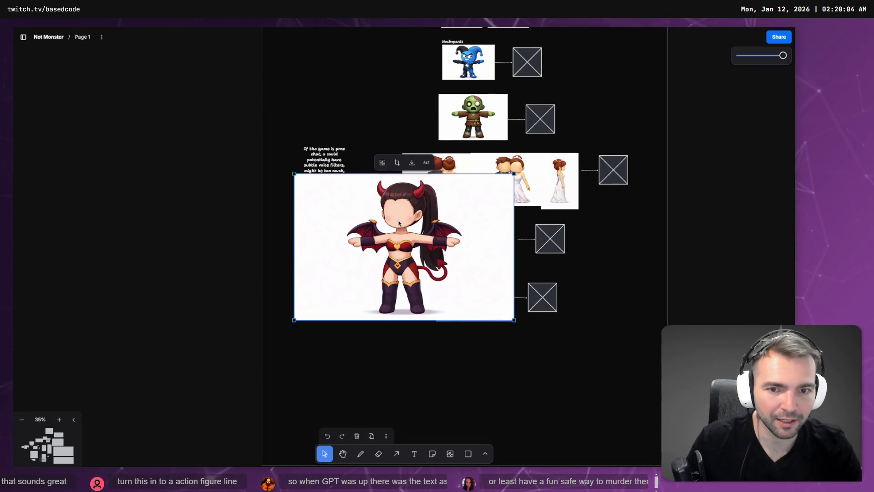
pyautogui.moveTo(487, 172)
pyautogui.mouseDown()
pyautogui.moveTo(541, 307)
pyautogui.moveTo(302, 293)
pyautogui.mouseUp()
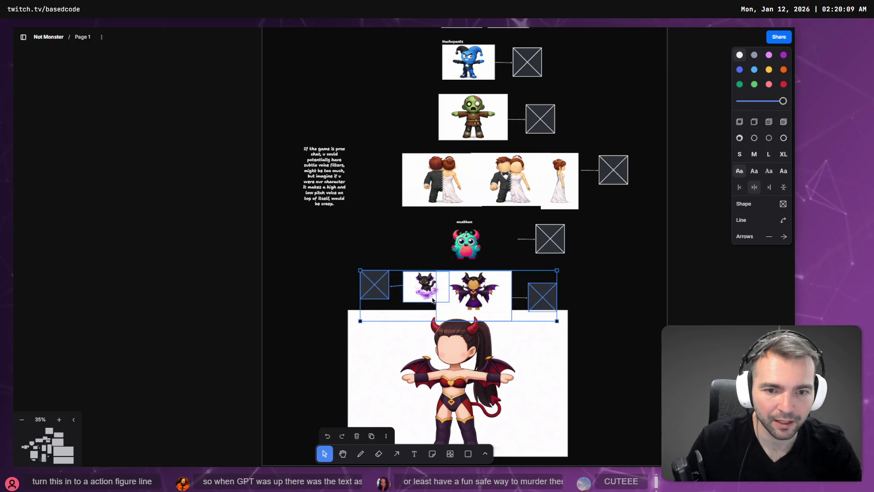
pyautogui.press('Delete')
pyautogui.moveTo(478, 374); pyautogui.dragTo(475, 334)
pyautogui.moveTo(563, 418)
pyautogui.mouseDown()
pyautogui.moveTo(425, 323)
pyautogui.moveTo(447, 338)
pyautogui.mouseUp()
pyautogui.moveTo(349, 303)
pyautogui.mouseDown()
pyautogui.moveTo(431, 303)
pyautogui.moveTo(424, 304)
pyautogui.mouseUp()
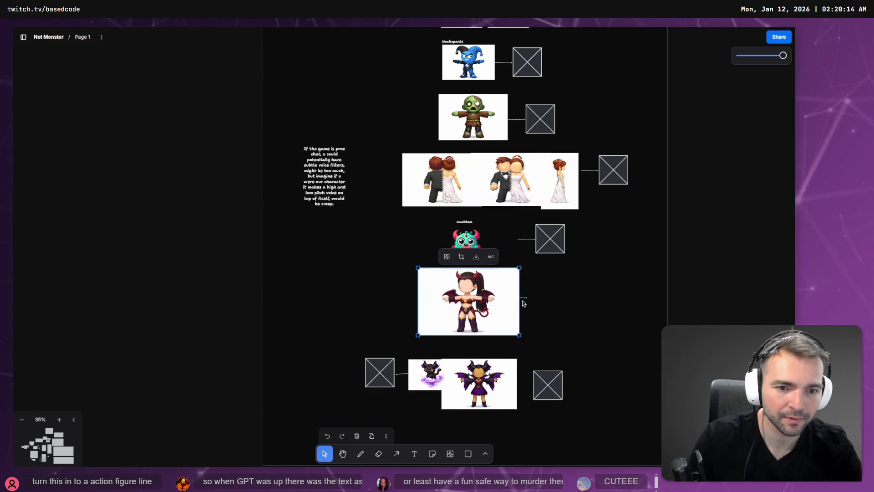
pyautogui.click(533, 305)
# Step: Duplicate a placeholder box beside the succubus image and link them with an arrow
pyautogui.moveTo(548, 385); pyautogui.dragTo(551, 301)
pyautogui.press('a')
pyautogui.press('a')
pyautogui.moveTo(506, 385); pyautogui.dragTo(550, 379)
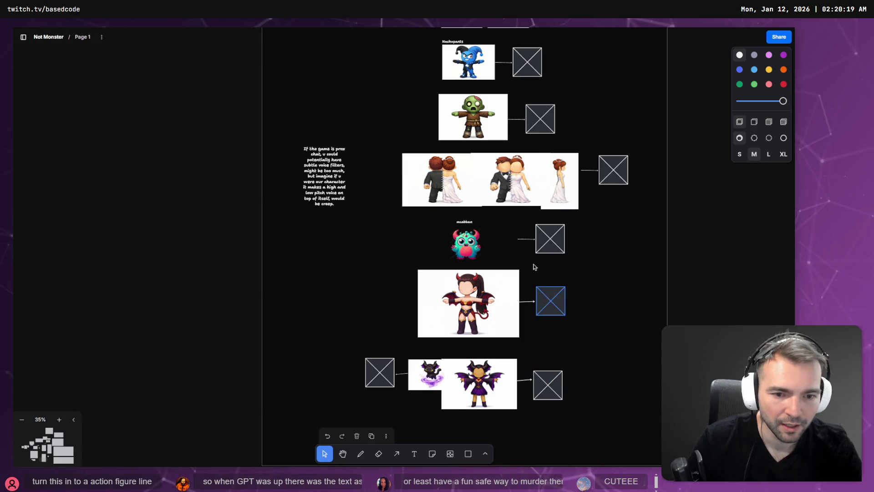
pyautogui.click(498, 299)
pyautogui.scroll(5, 498, 298)
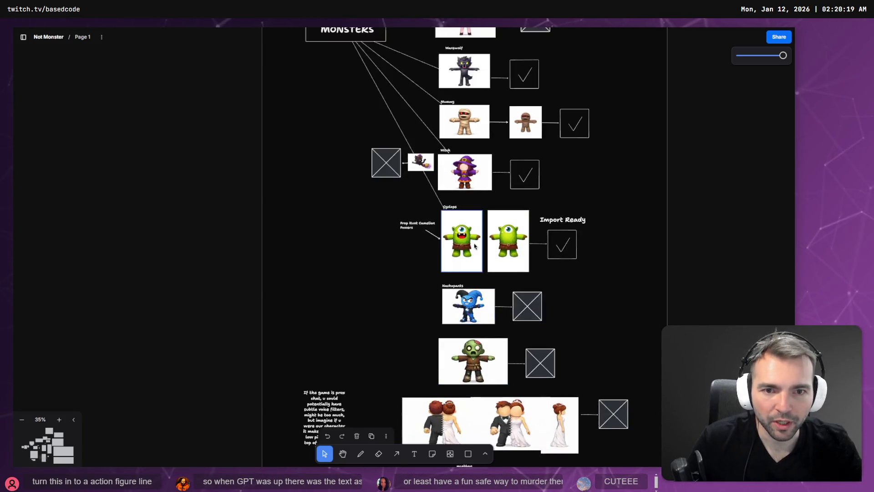
# Step: Copy the Nachopants name label and paste duplicates beside the new character rows
pyautogui.scroll(-4, 482, 297)
pyautogui.moveTo(468, 264); pyautogui.dragTo(447, 263)
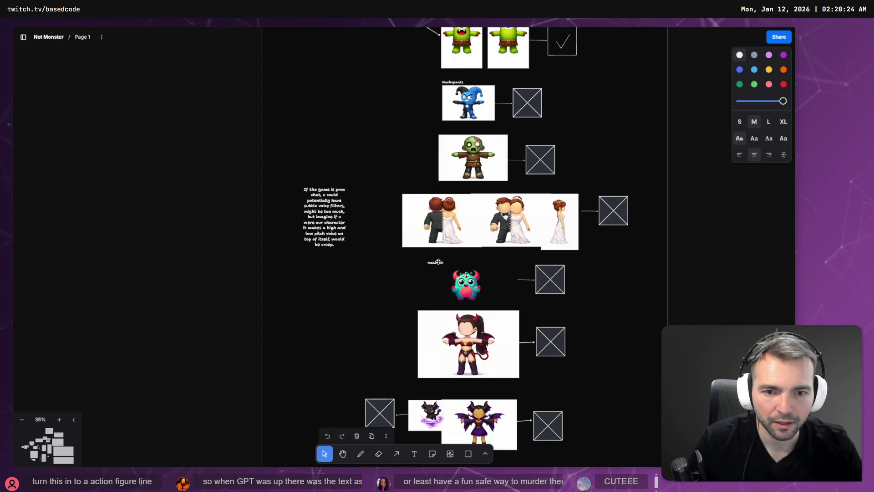
pyautogui.scroll(5, 438, 261)
pyautogui.click(454, 162)
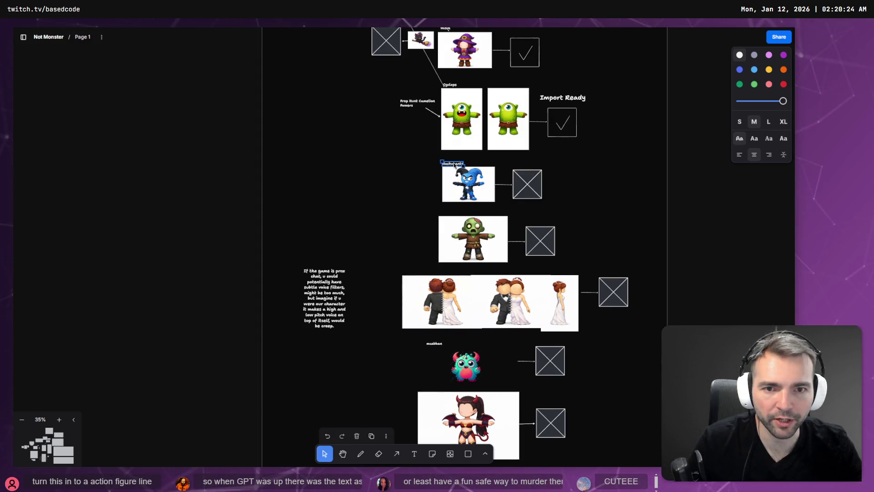
pyautogui.scroll(-7, 454, 162)
pyautogui.hotkey('ctrl', 'c')
pyautogui.hotkey('ctrl', 'v')
pyautogui.moveTo(453, 42)
pyautogui.mouseDown()
pyautogui.moveTo(421, 263)
pyautogui.moveTo(424, 350)
pyautogui.mouseUp()
pyautogui.hotkey('ctrl', 'v')
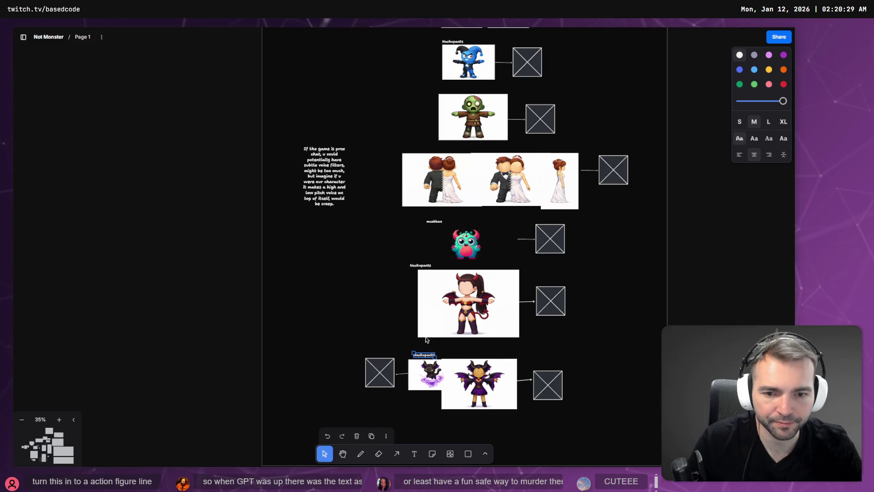
# Step: Rename the devil row's label to Devilique and retype the cat-and-witch row's label
pyautogui.doubleClick(420, 265)
pyautogui.write('Dagal')
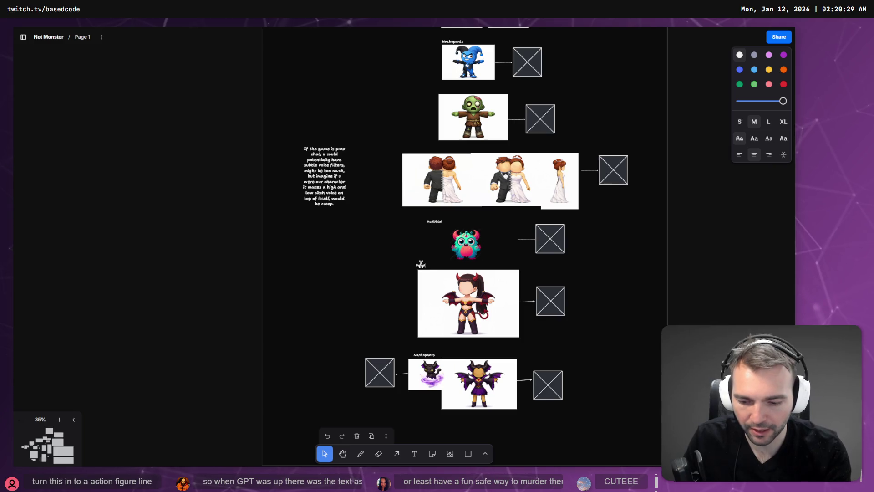
pyautogui.write('ique')
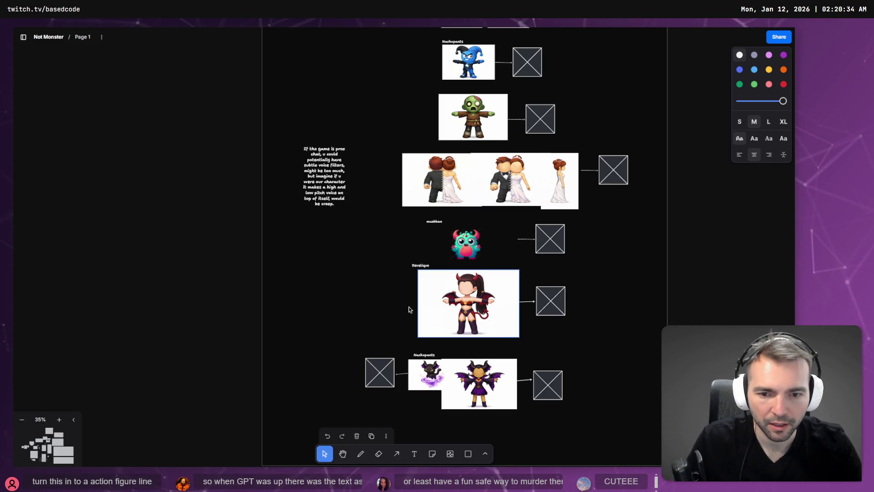
pyautogui.click(427, 364)
pyautogui.doubleClick(421, 355)
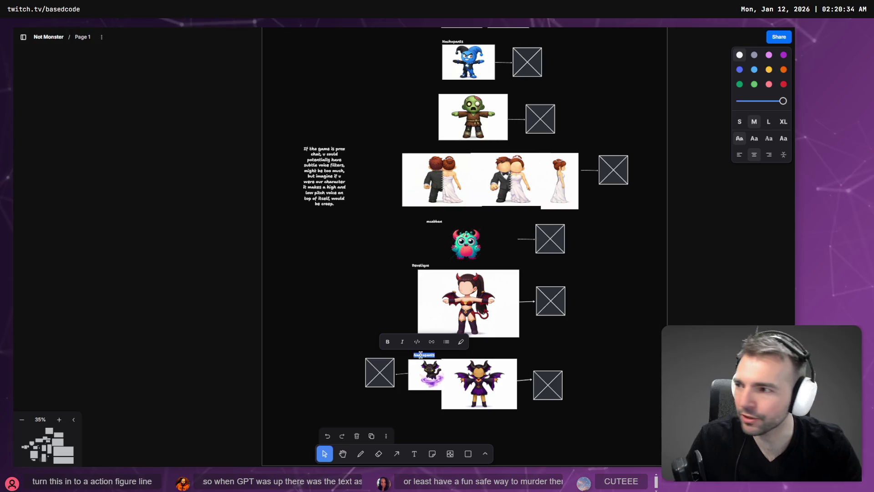
pyautogui.write('Jackie')
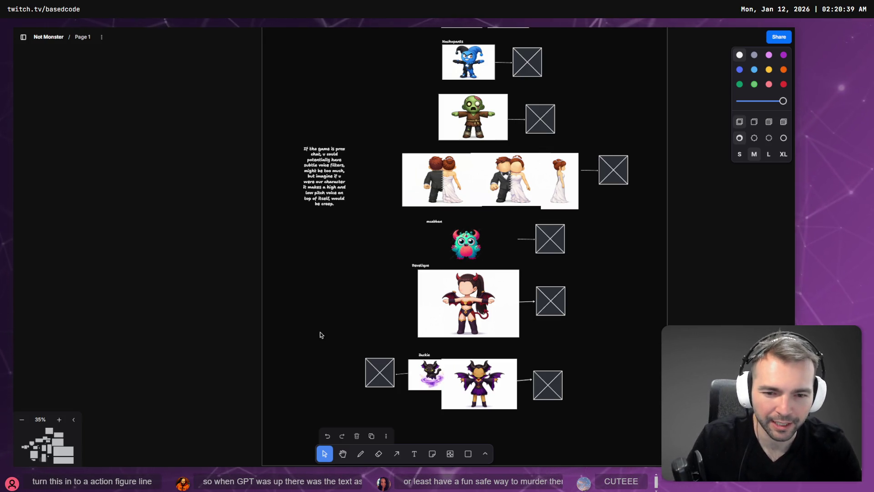
pyautogui.click(424, 356)
pyautogui.click(331, 340)
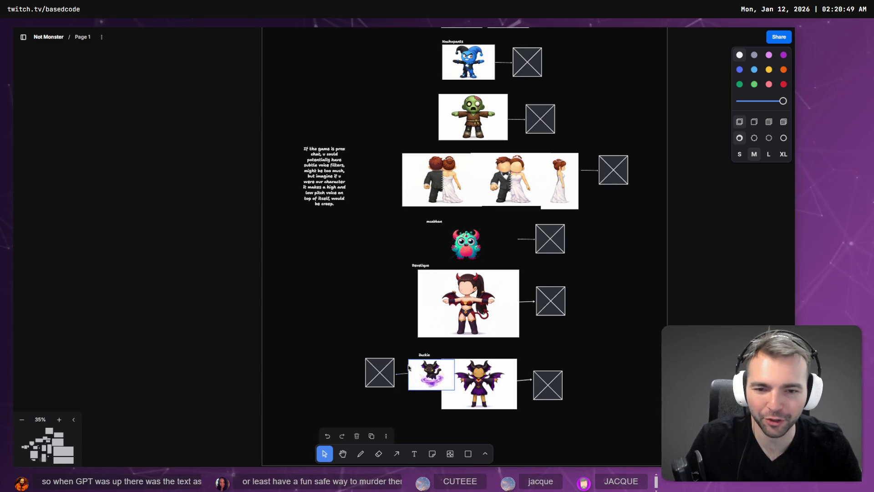
pyautogui.doubleClick(426, 357)
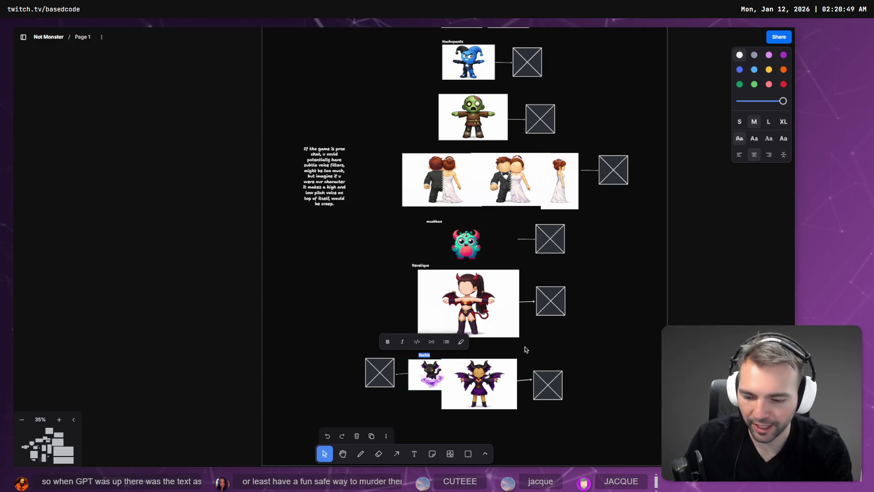
pyautogui.write('JA')
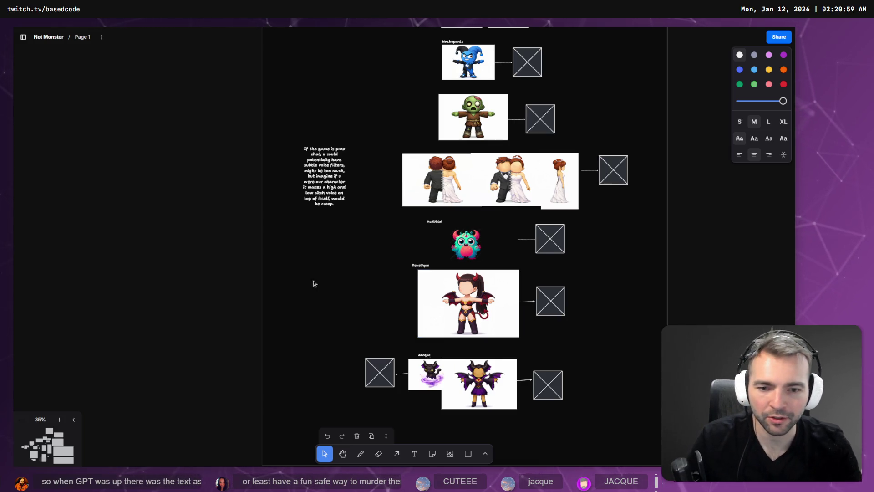
pyautogui.click(364, 291)
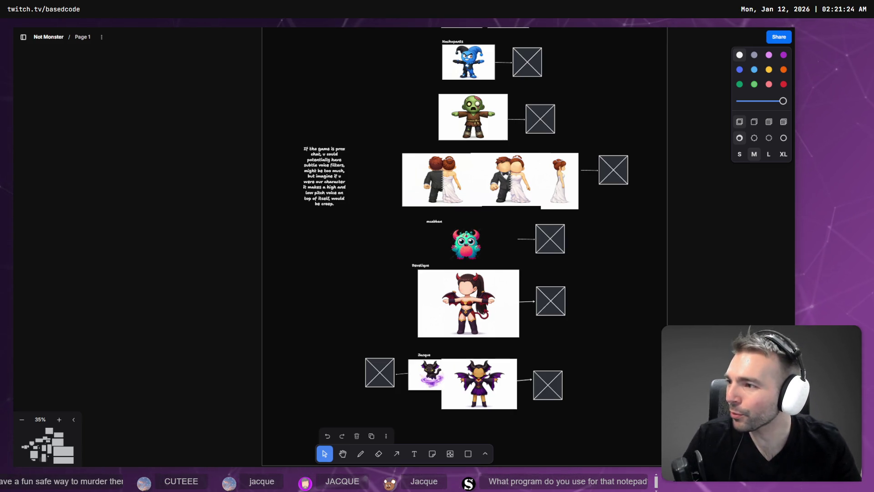
pyautogui.scroll(-1, 198, 161)
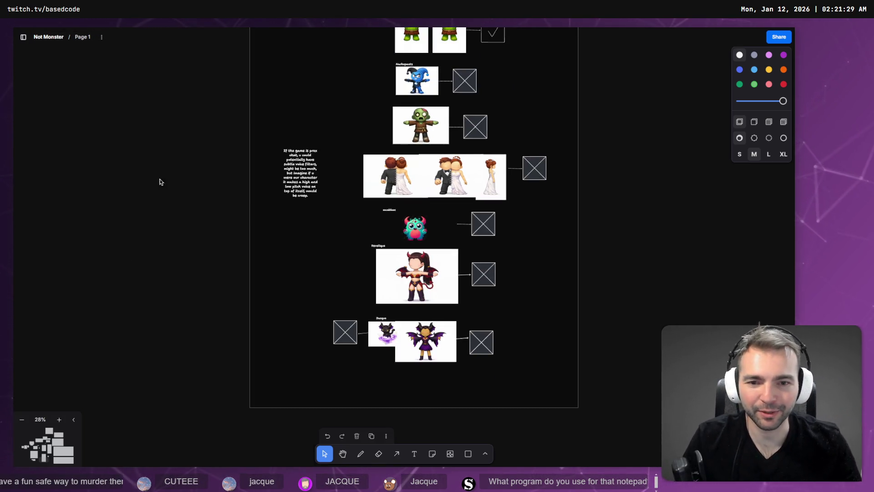
# Step: Shrink the Devilique image by dragging its corner handle inward twice
pyautogui.scroll(1, 166, 179)
pyautogui.click(378, 294)
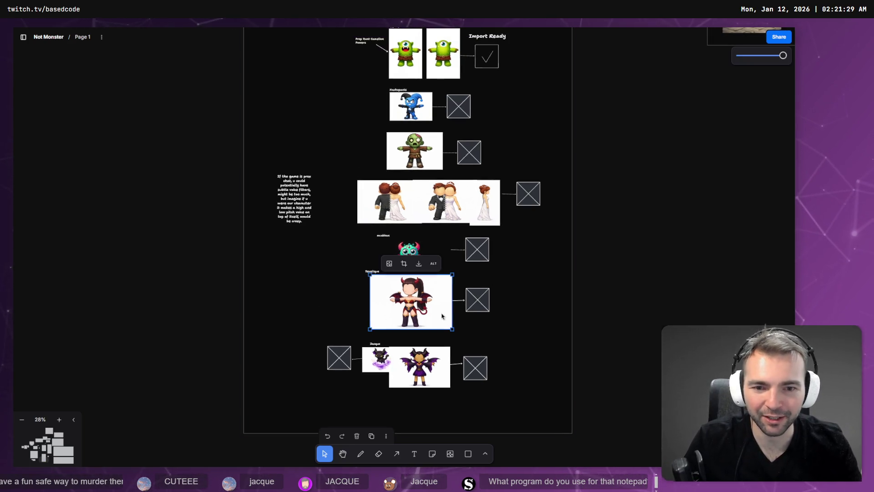
pyautogui.moveTo(370, 328); pyautogui.dragTo(381, 322)
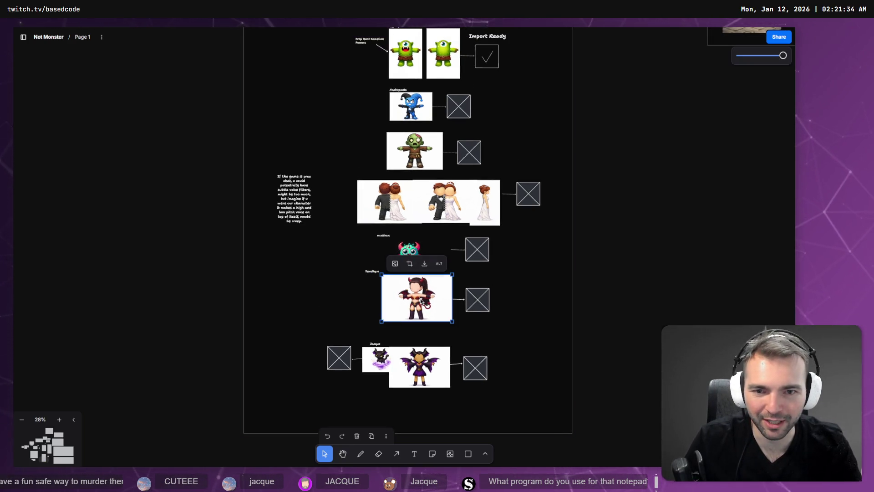
pyautogui.moveTo(423, 299); pyautogui.dragTo(418, 301)
# Step: Move the Sky frame up-left so it no longer covers the Ground label
pyautogui.scroll(-10, 692, 238)
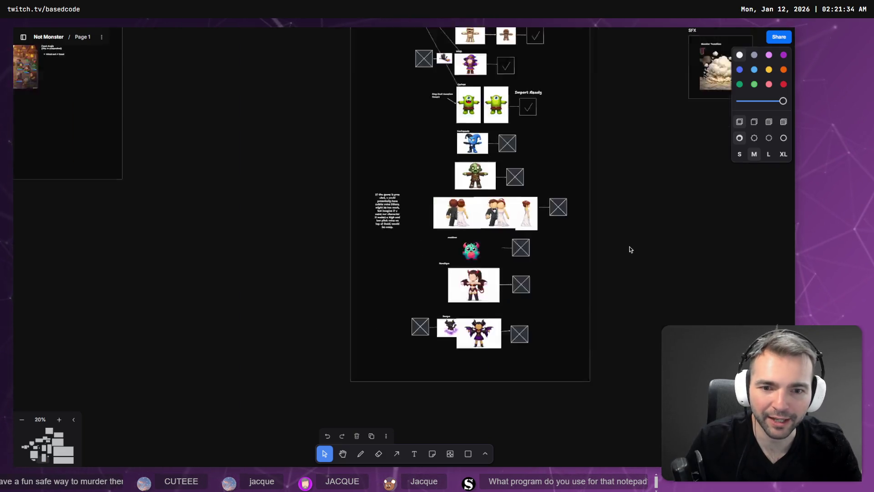
pyautogui.scroll(-2, 452, 336)
pyautogui.hscroll(5, 453, 336)
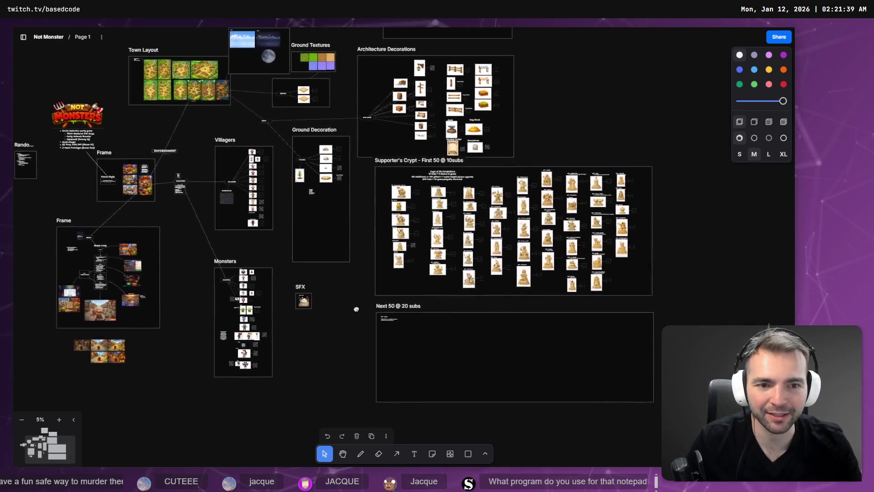
pyautogui.scroll(3, 413, 304)
pyautogui.scroll(-3, 341, 338)
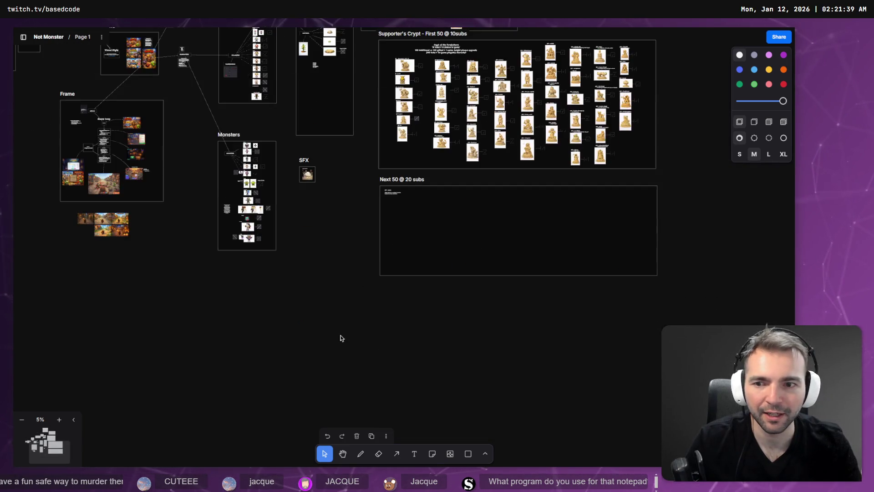
pyautogui.moveTo(318, 230); pyautogui.dragTo(622, 354)
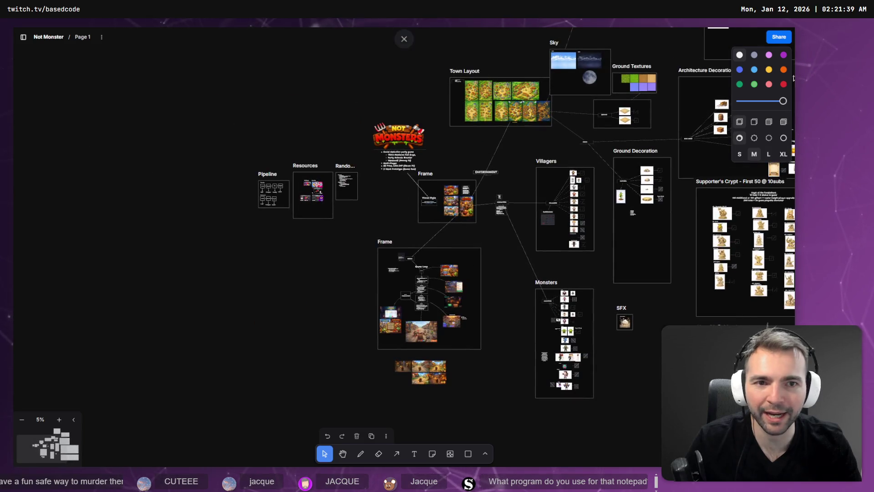
pyautogui.moveTo(551, 269); pyautogui.dragTo(389, 365)
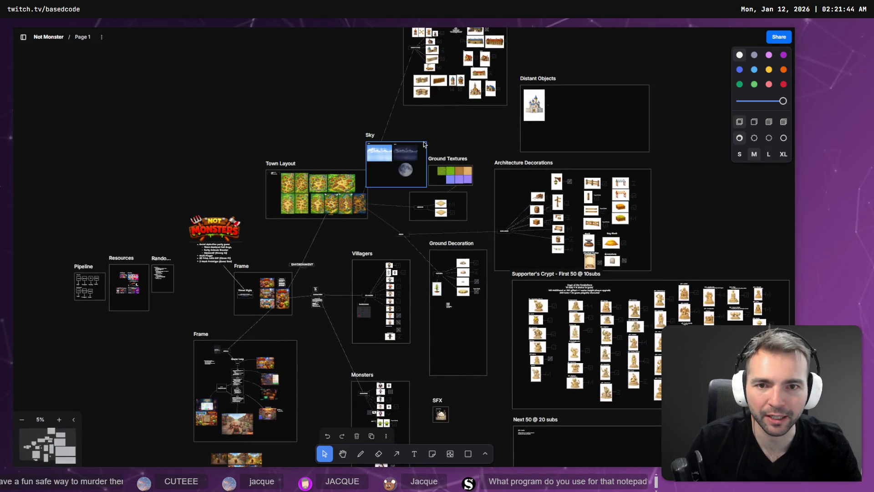
pyautogui.moveTo(423, 145); pyautogui.dragTo(360, 107)
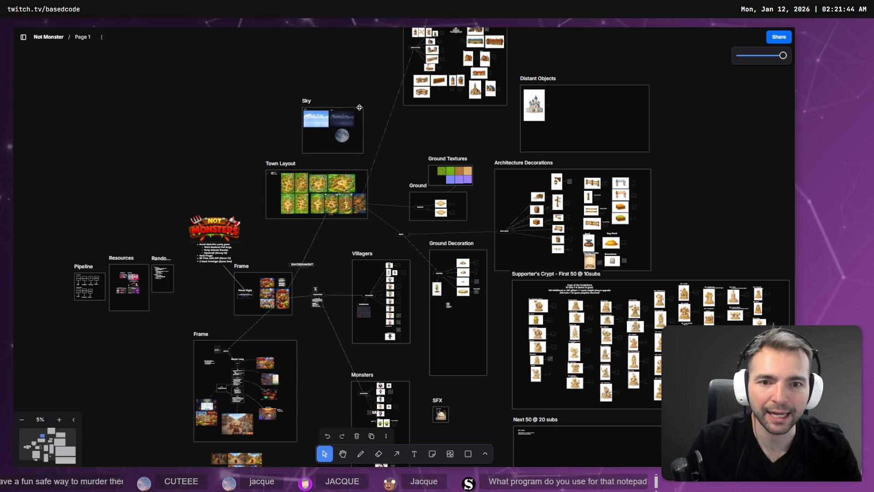
# Step: Pan over the Architecture and lower boards, then switch to the ChatGPT browser
pyautogui.moveTo(472, 101)
pyautogui.mouseDown()
pyautogui.moveTo(446, 274)
pyautogui.moveTo(447, 224)
pyautogui.mouseUp()
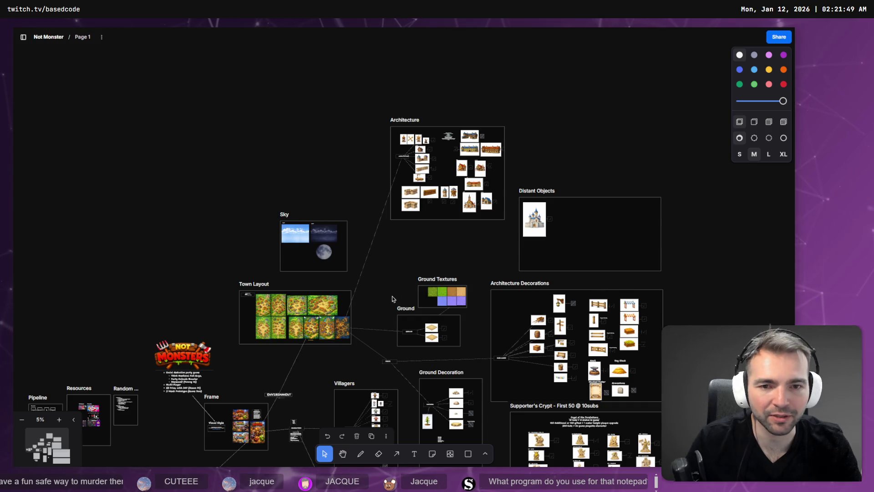
pyautogui.moveTo(390, 301); pyautogui.dragTo(397, 266)
pyautogui.scroll(-5, 403, 253)
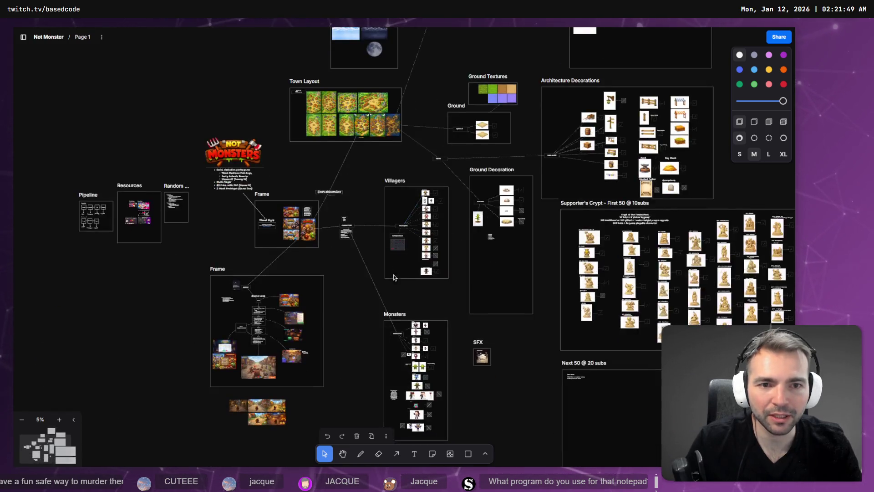
pyautogui.scroll(5, 414, 217)
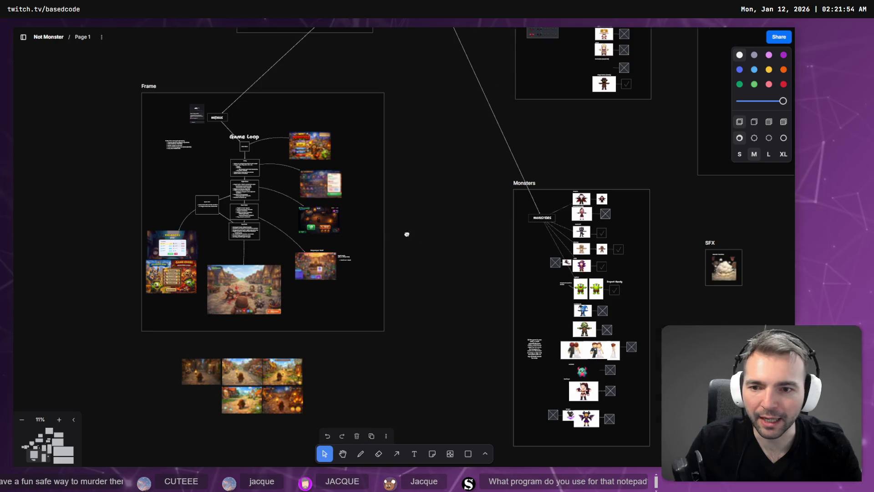
pyautogui.scroll(5, 482, 219)
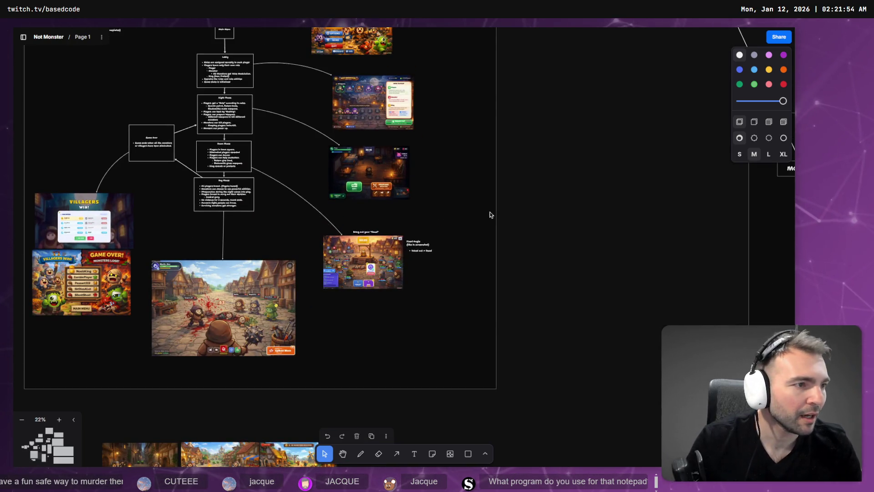
pyautogui.hotkey('alt', 'Tab')
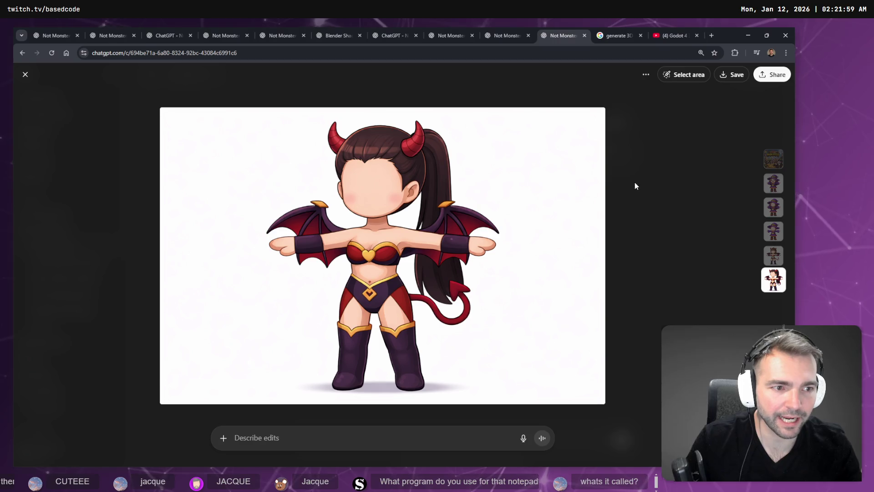
# Step: Close the full-size image view and the Godot 3D text search tab
pyautogui.click(638, 185)
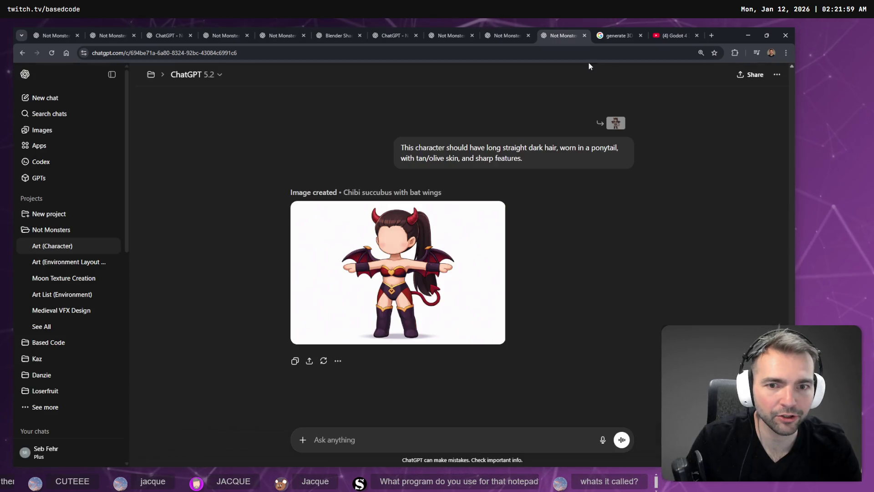
pyautogui.click(634, 37)
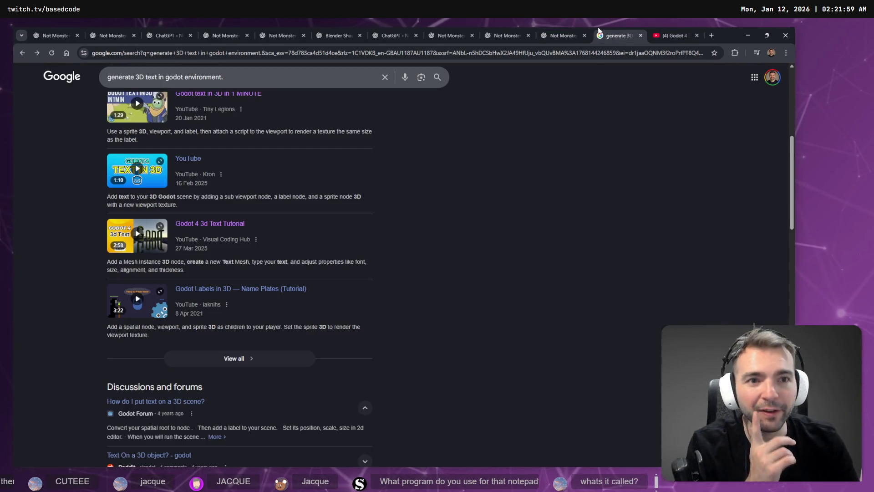
pyautogui.middleClick(599, 31)
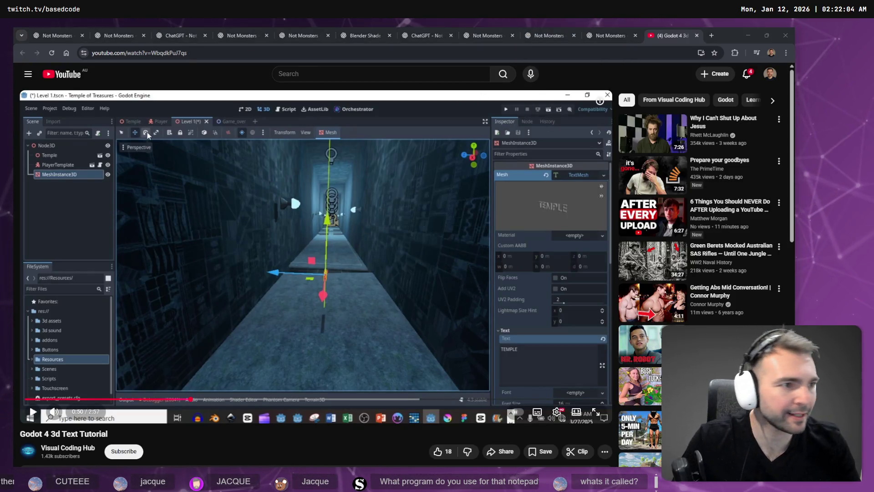
# Step: Look through the Not Monsters chats with the anvil and lantern, and the project page
pyautogui.click(610, 31)
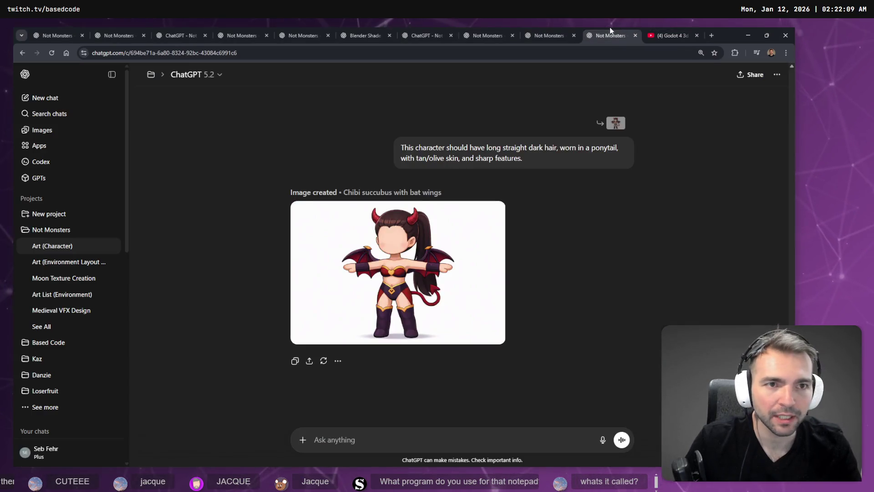
pyautogui.click(549, 36)
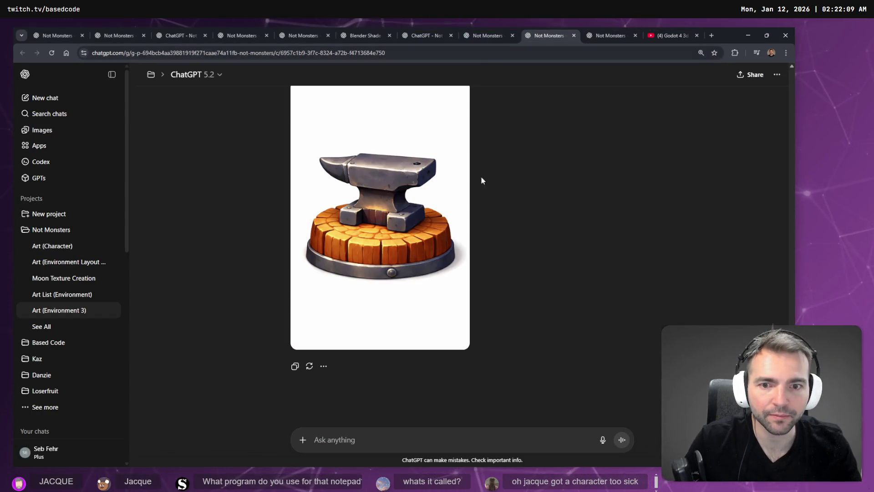
pyautogui.scroll(15, 482, 180)
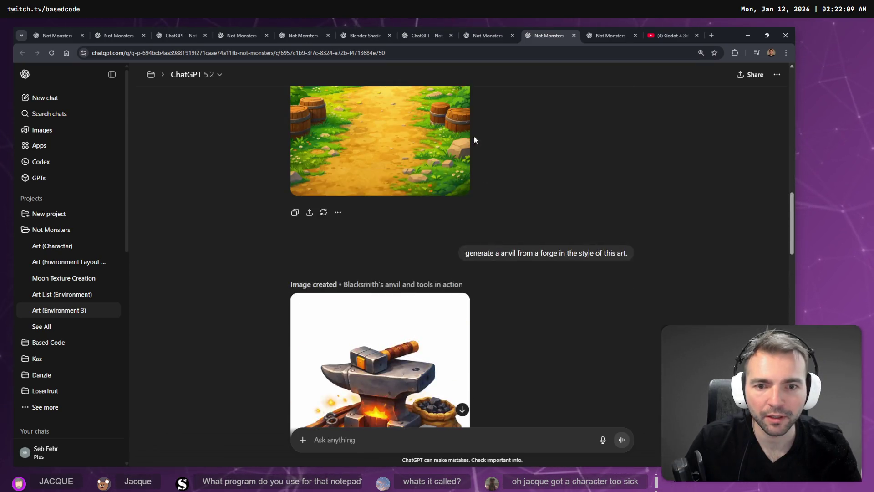
pyautogui.click(472, 29)
pyautogui.click(435, 30)
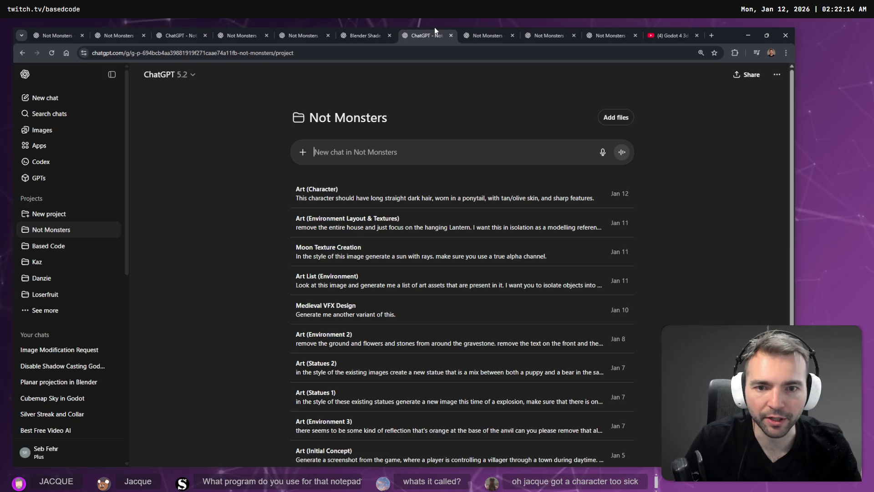
pyautogui.click(388, 30)
# Step: In the tombstone chat, dictate and send a request for a stone plaque before a statue's base
pyautogui.click(303, 34)
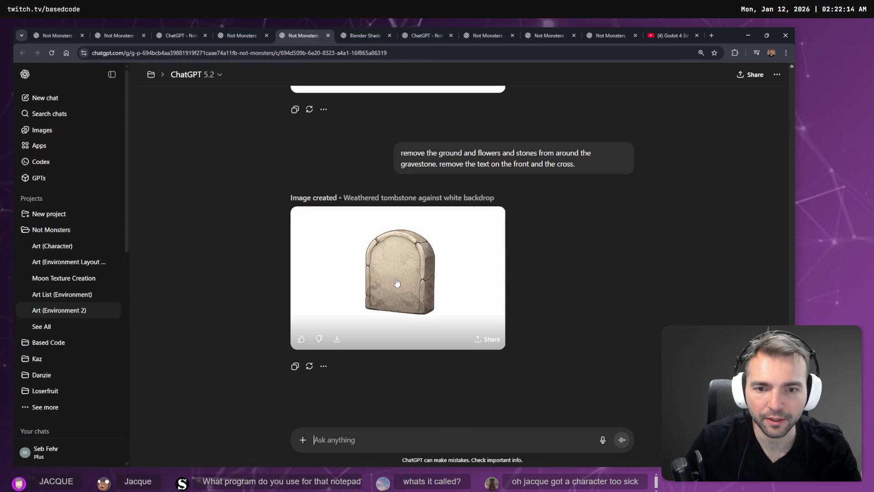
pyautogui.press('super+h')
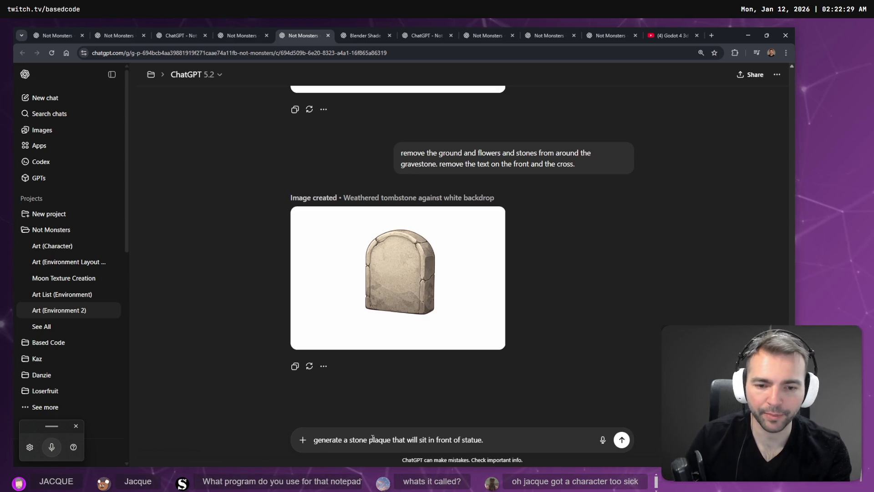
pyautogui.write('f a')
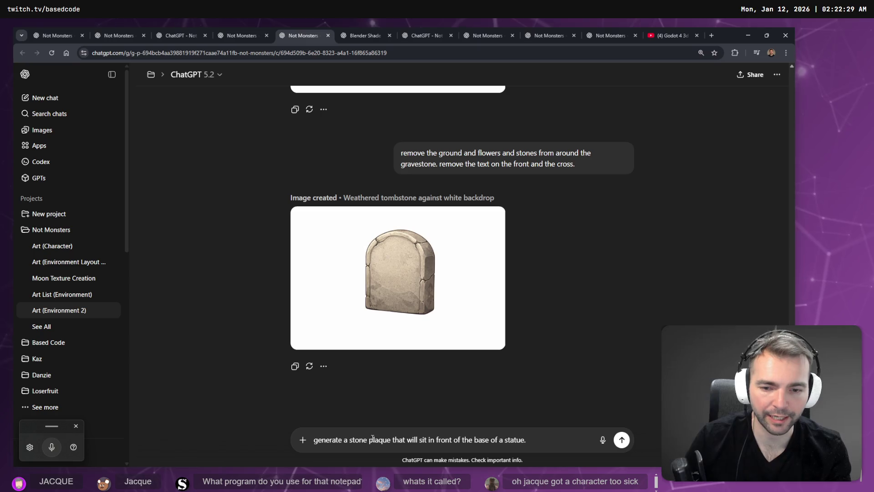
pyautogui.press('Return')
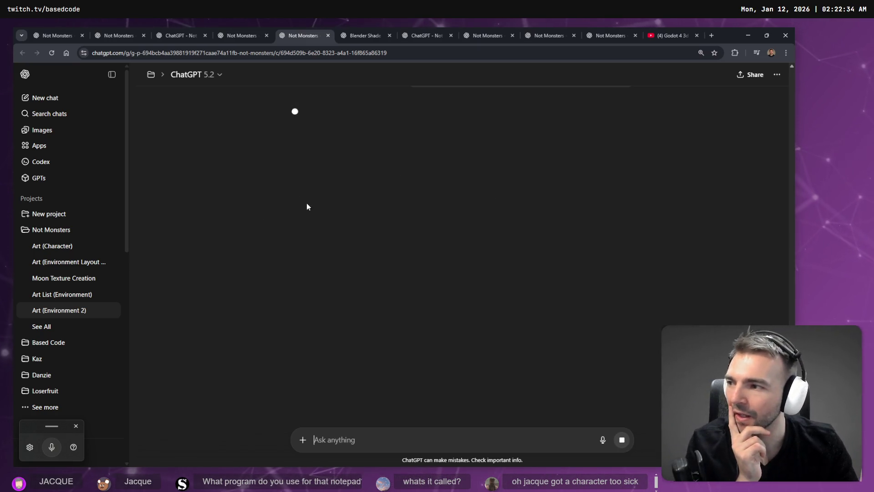
# Step: In the stone plaque chat, copy the tombstone image to the clipboard and close the viewer
pyautogui.click(270, 32)
pyautogui.click(279, 33)
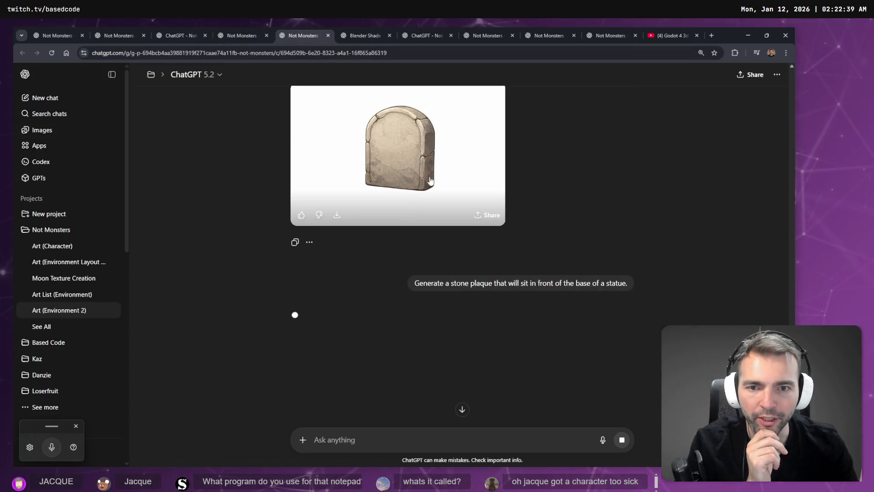
pyautogui.click(492, 296)
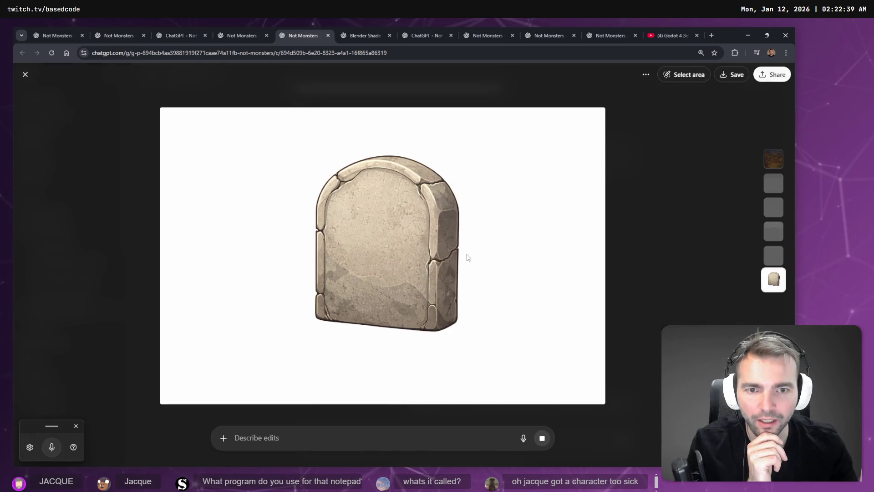
pyautogui.rightClick(465, 254)
pyautogui.click(488, 287)
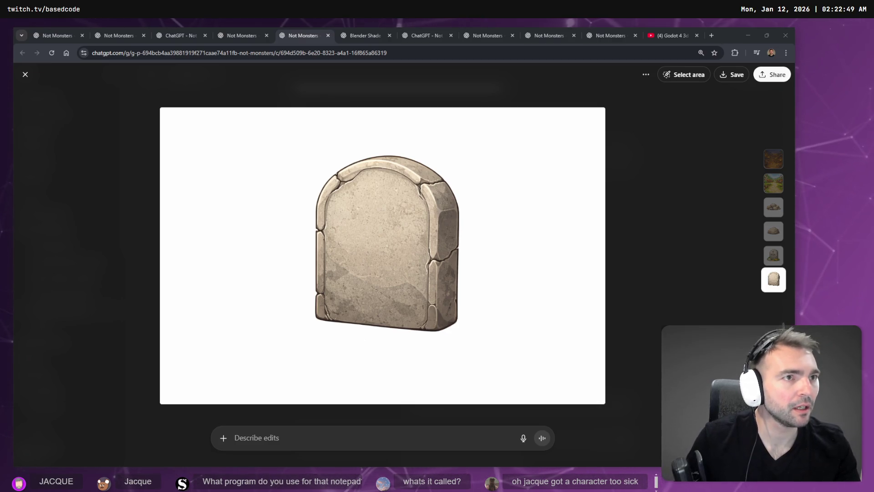
pyautogui.click(366, 244)
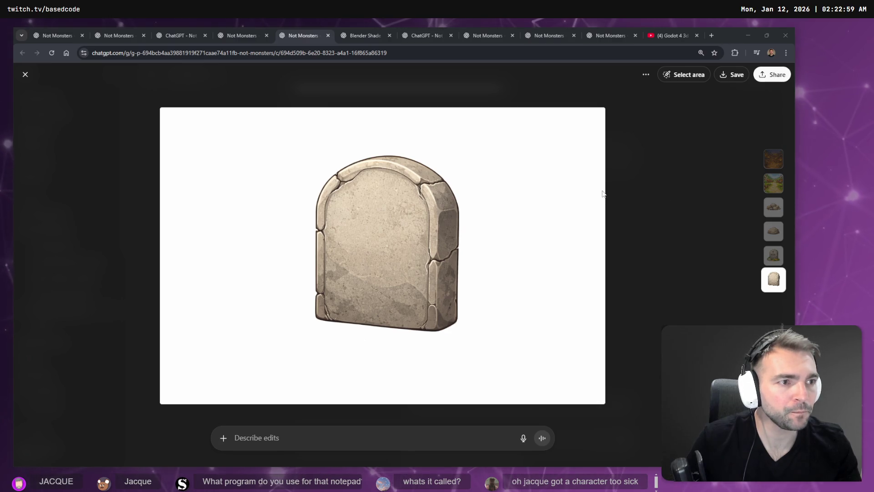
pyautogui.click(610, 121)
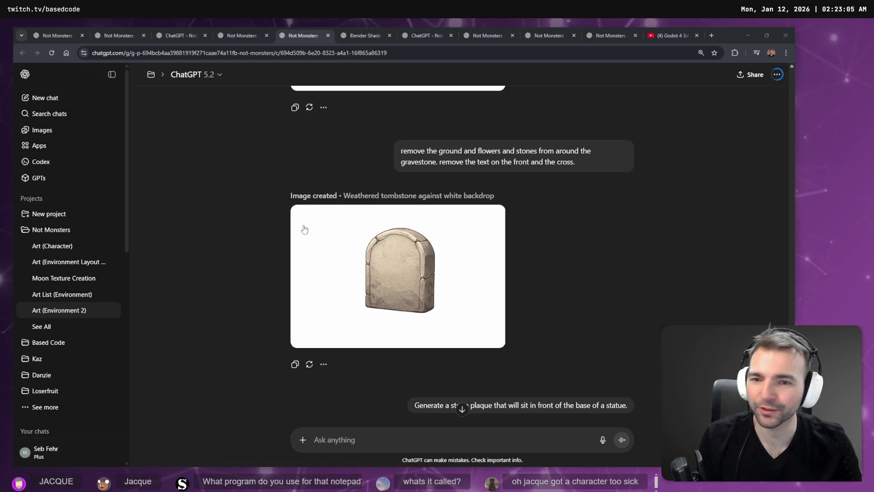
# Step: Scroll the chat to view the generated 'Weathered stone plaque with ornate scrolls' image
pyautogui.click(699, 207)
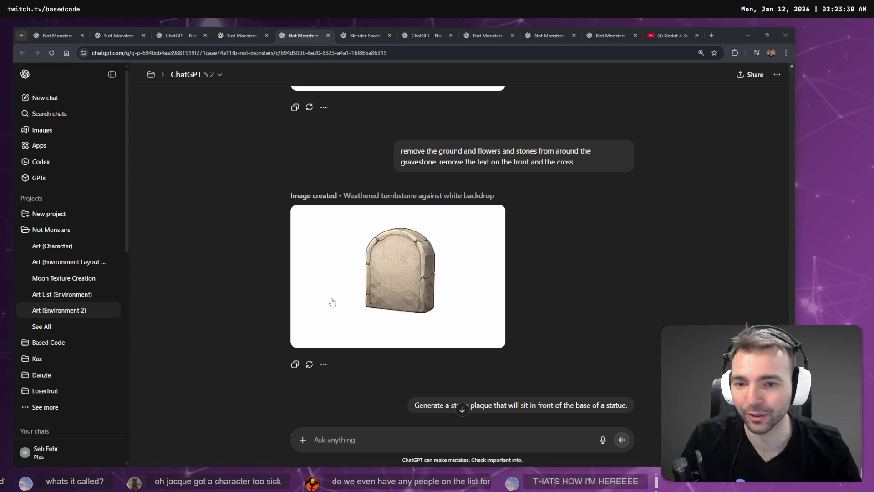
pyautogui.keyDown('ctrl'); pyautogui.scroll(-6, 597, 297); pyautogui.keyUp('ctrl')
pyautogui.keyDown('ctrl'); pyautogui.scroll(5, 542, 261); pyautogui.keyUp('ctrl')
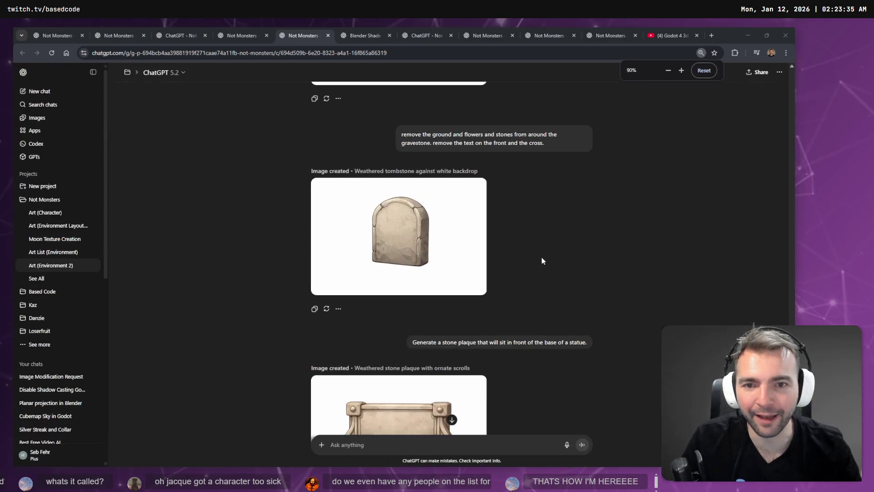
pyautogui.scroll(-3, 539, 273)
pyautogui.scroll(1, 537, 263)
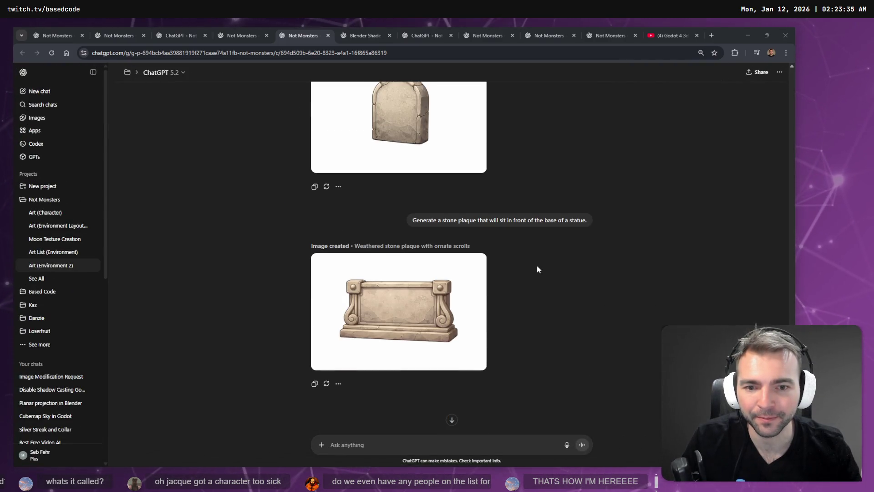
pyautogui.scroll(4, 534, 275)
pyautogui.scroll(-3, 534, 275)
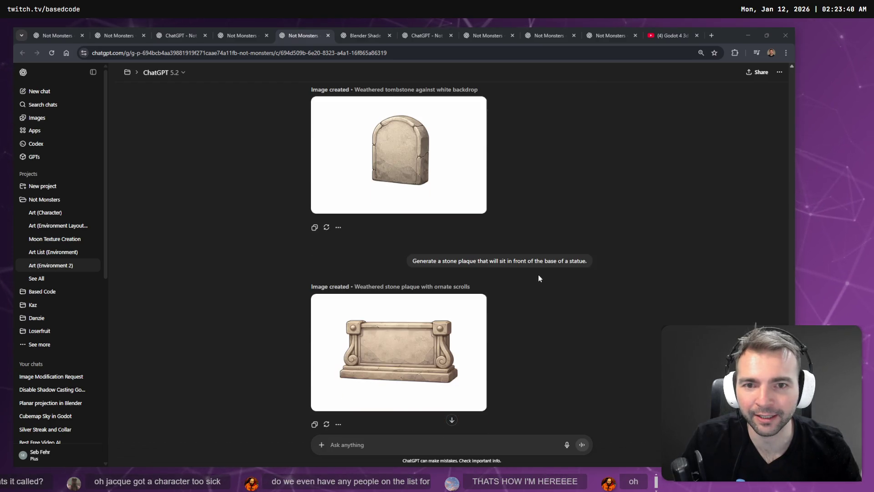
pyautogui.scroll(1, 540, 273)
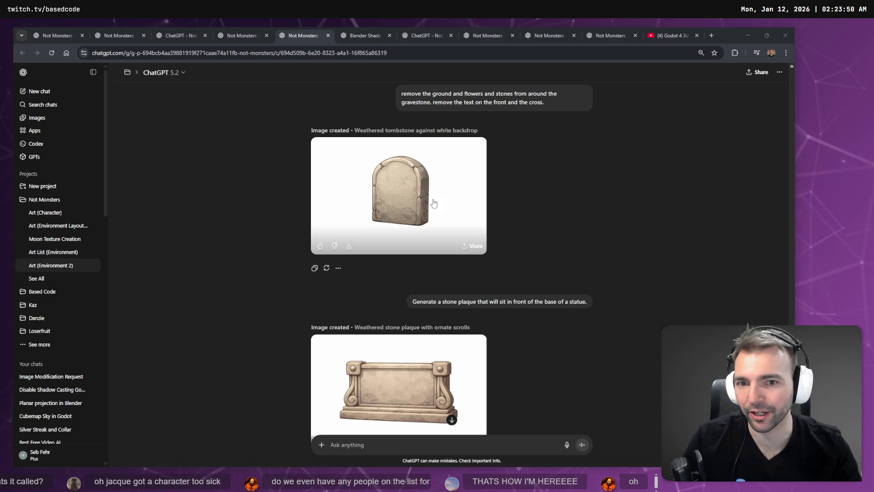
# Step: Copy the tombstone image from its full-size view, then switch to Tencent Hunyuan 3D
pyautogui.click(425, 171)
pyautogui.rightClick(372, 190)
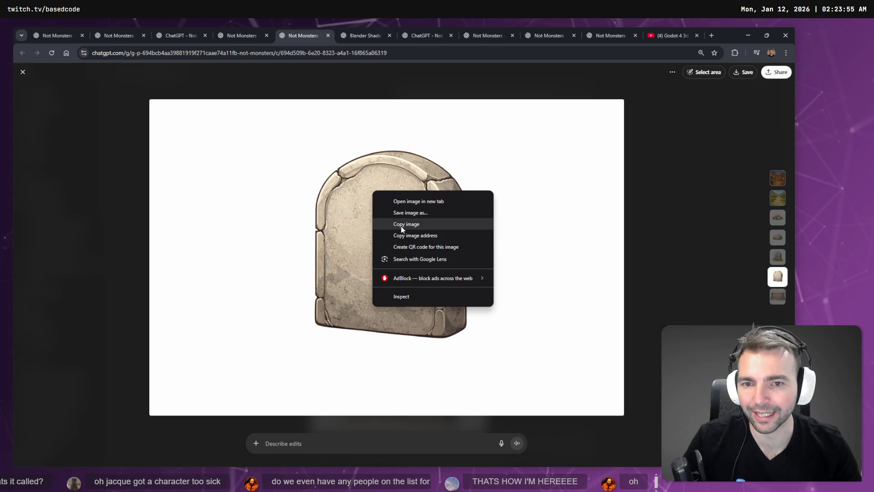
pyautogui.click(392, 223)
pyautogui.press('Escape')
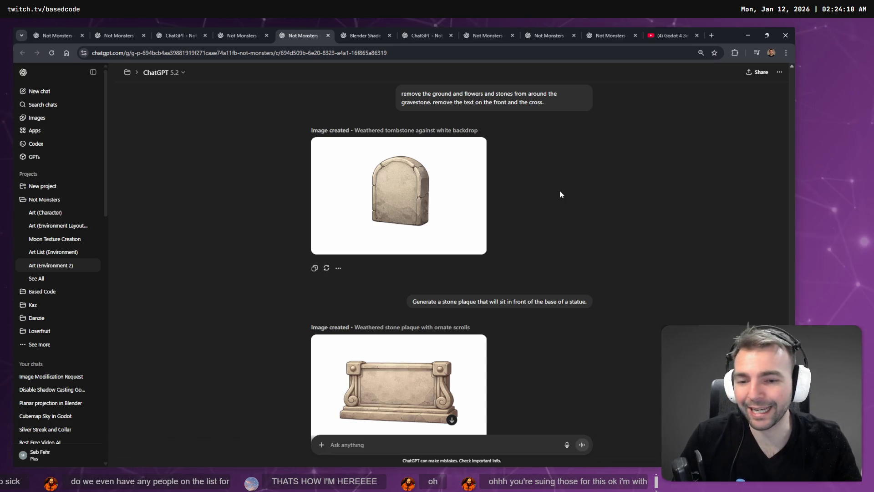
pyautogui.moveTo(467, 196)
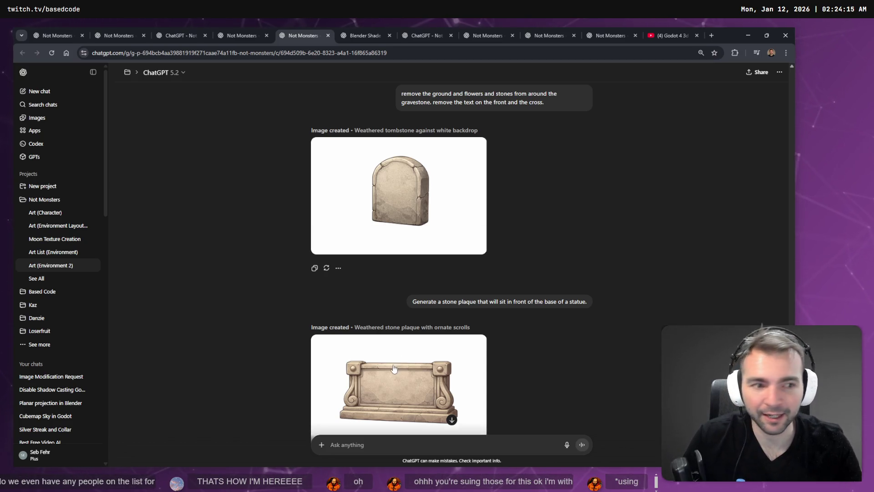
pyautogui.hotkey('alt', 'Tab')
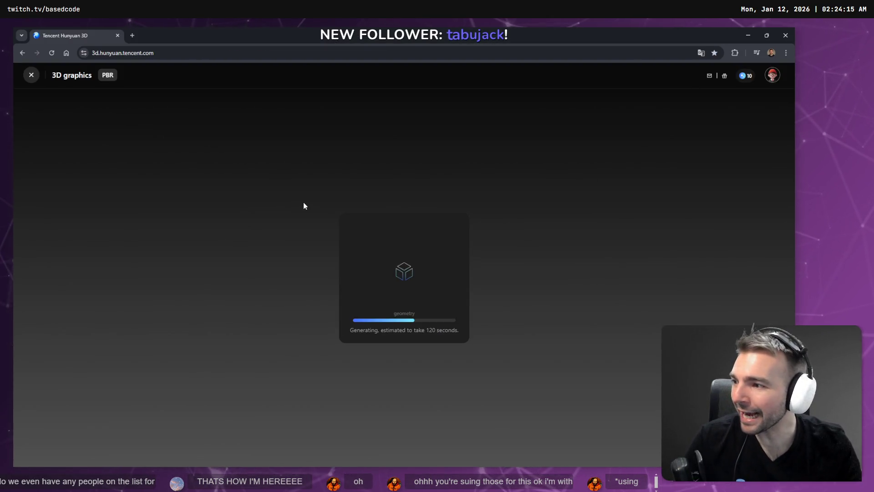
# Step: Leave the Hunyuan 3D generation running and return to the ChatGPT window
pyautogui.hotkey('alt', 'Tab')
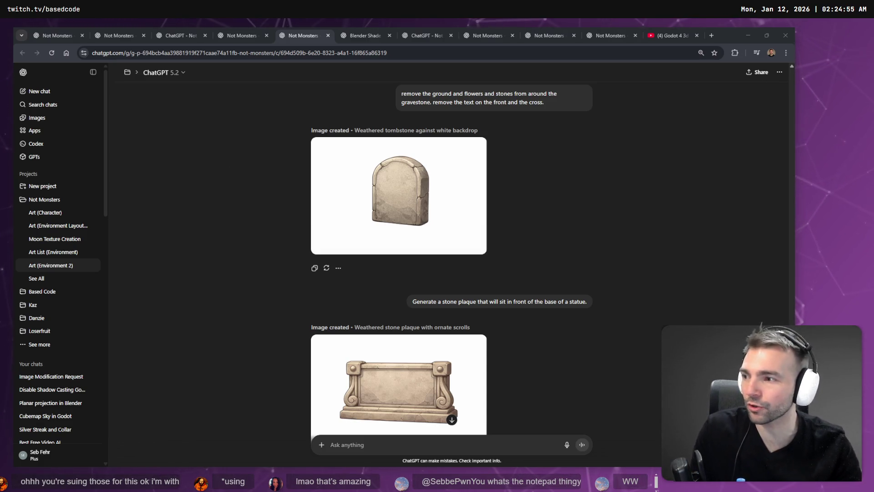
pyautogui.hotkey('ctrl', 't')
pyautogui.write('tldraw')
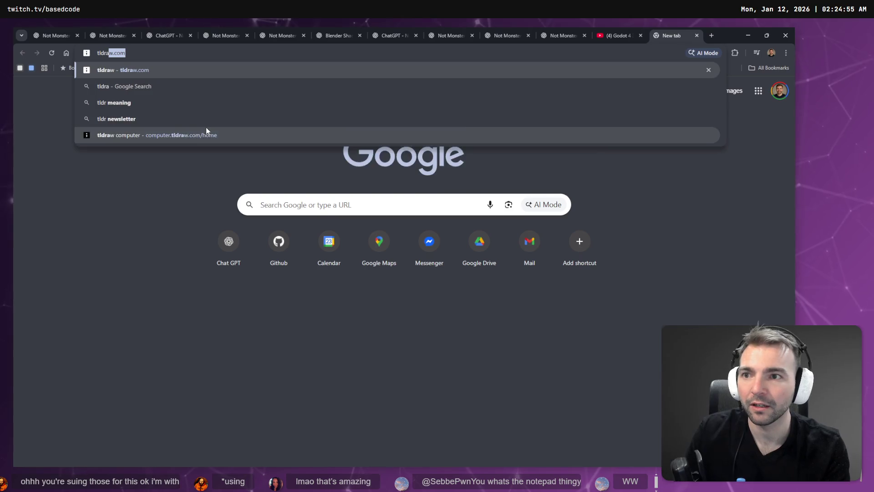
pyautogui.press('Return')
pyautogui.hotkey('ctrl', 'l')
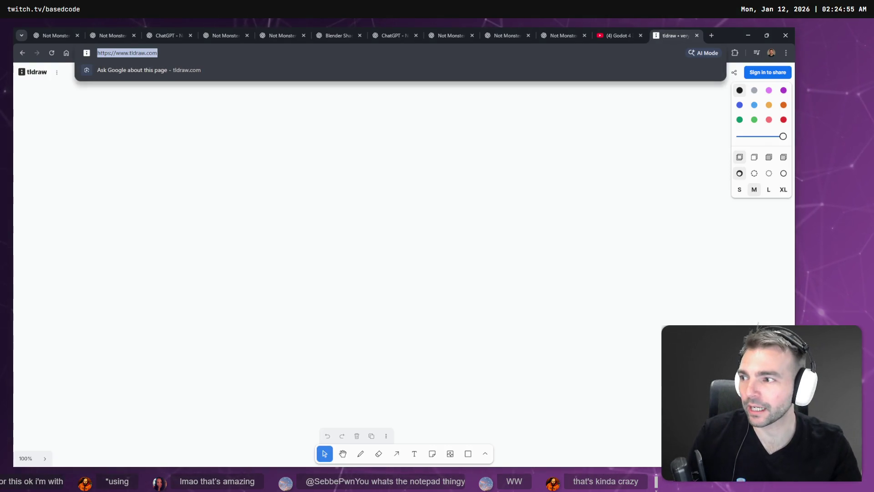
pyautogui.click(323, 450)
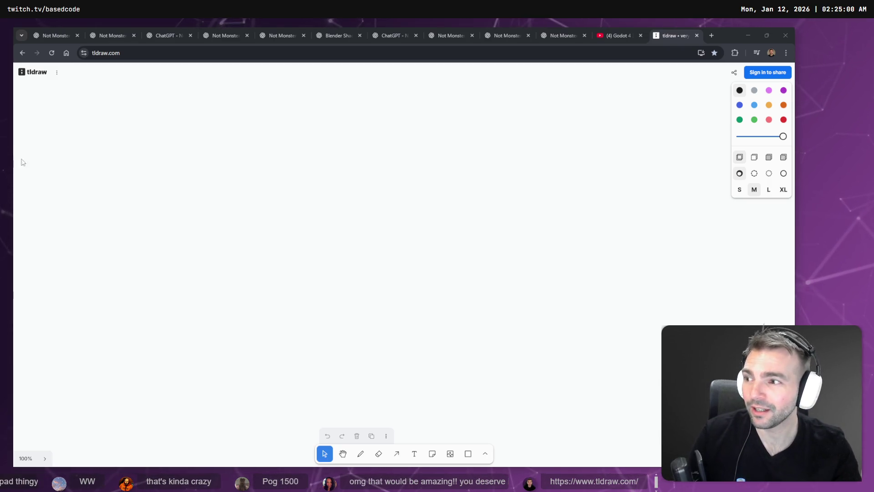
pyautogui.hotkey('ctrl', 'w')
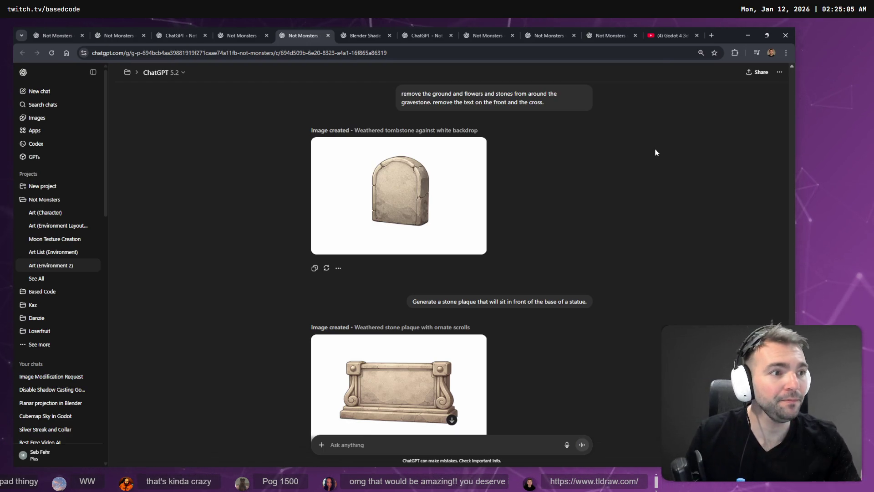
# Step: View the stone plaque image at full size, then close the viewer
pyautogui.click(474, 364)
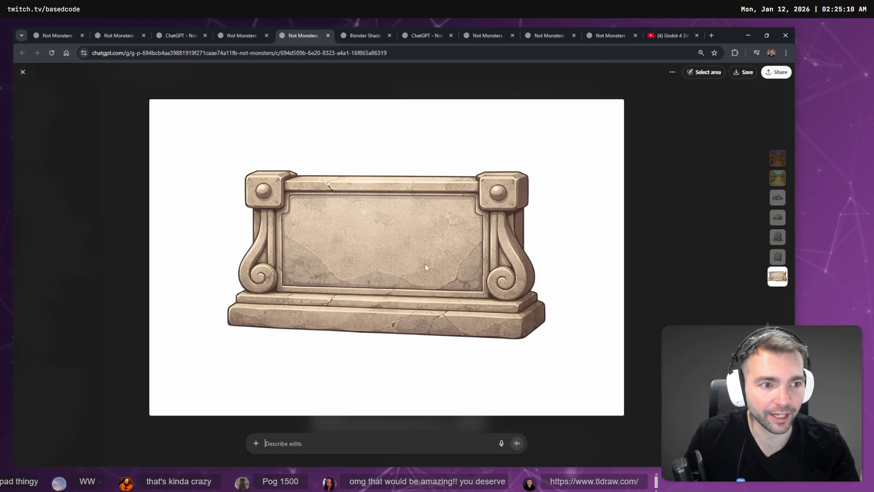
pyautogui.hotkey('alt', 'Tab')
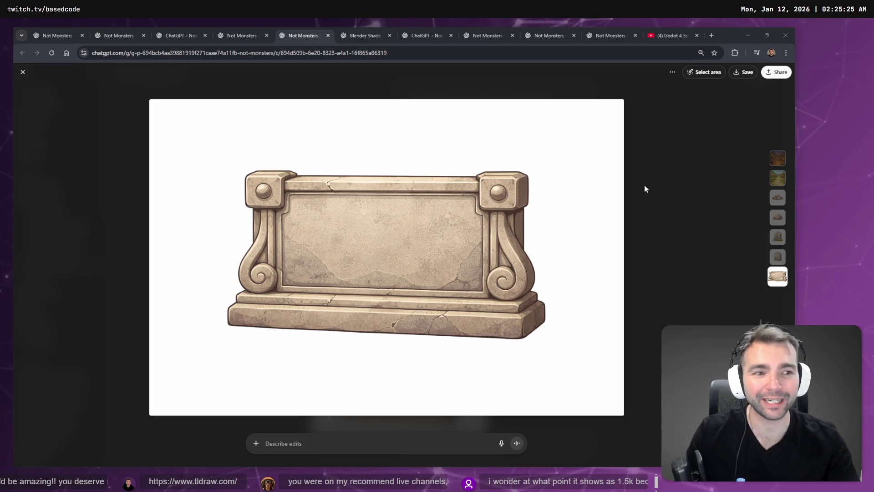
pyautogui.click(642, 191)
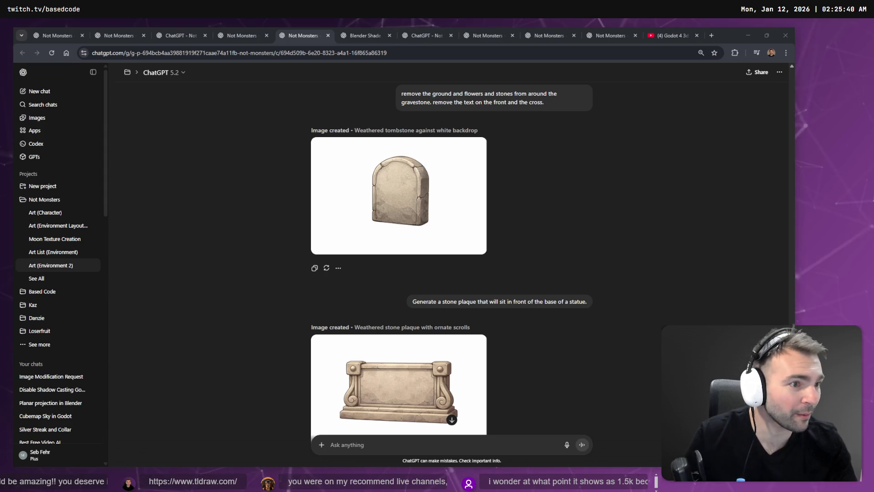
# Step: Return to the tldraw board and scroll up to the Not Monsters key art in Visual Style
pyautogui.hotkey('alt', 'Tab')
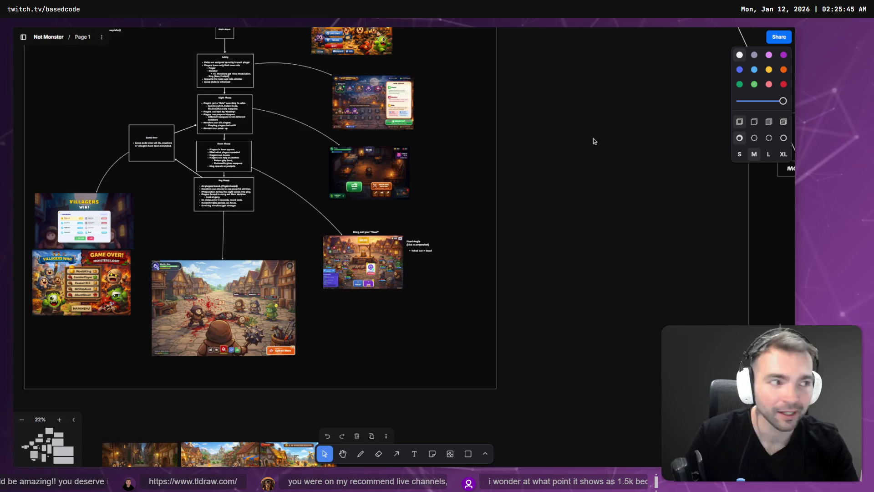
pyautogui.scroll(5, 173, 187)
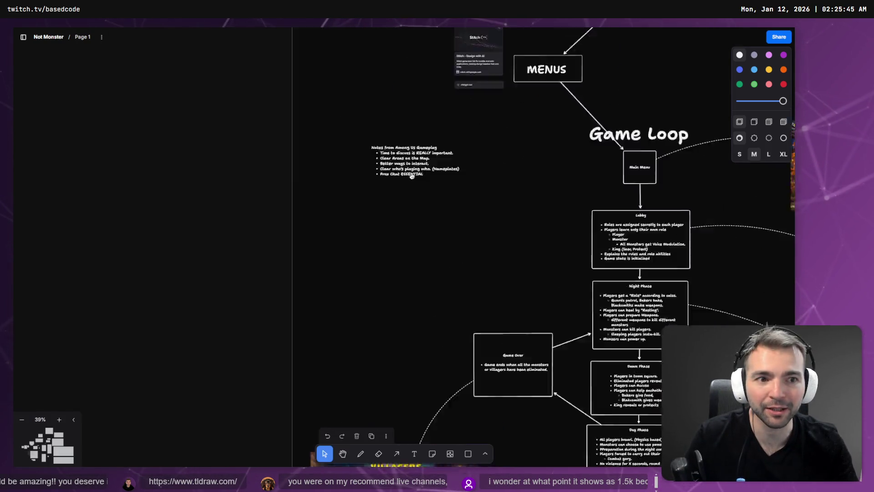
pyautogui.scroll(5, 331, 227)
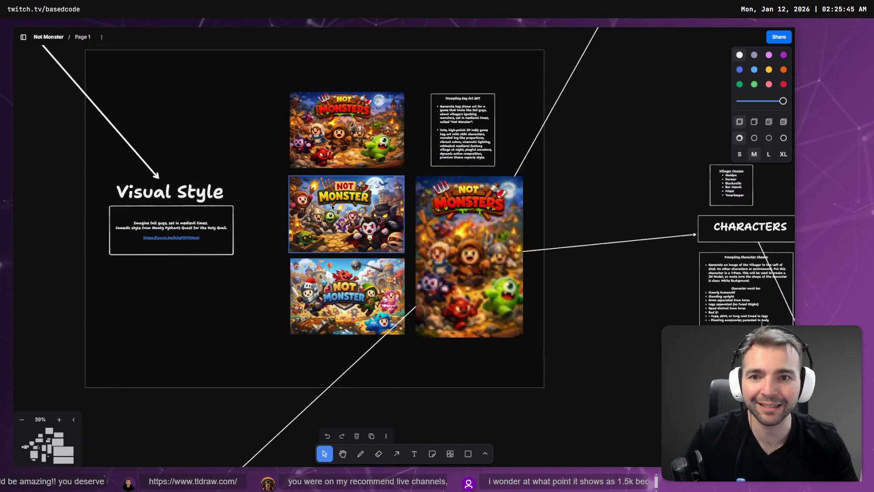
pyautogui.scroll(5, 274, 120)
pyautogui.scroll(3, 274, 121)
pyautogui.scroll(5, 313, 250)
pyautogui.scroll(2, 226, 270)
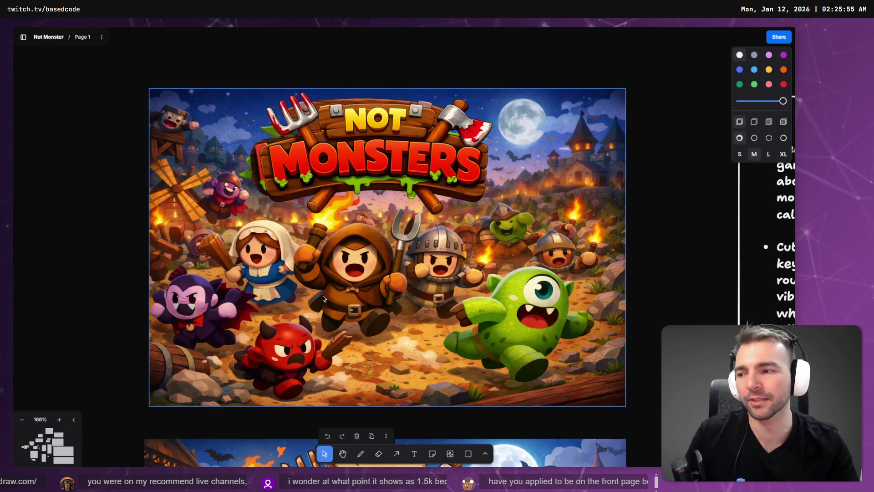
# Step: Scroll the canvas down toward the Not Monster pitch bullet list
pyautogui.scroll(-5, 323, 296)
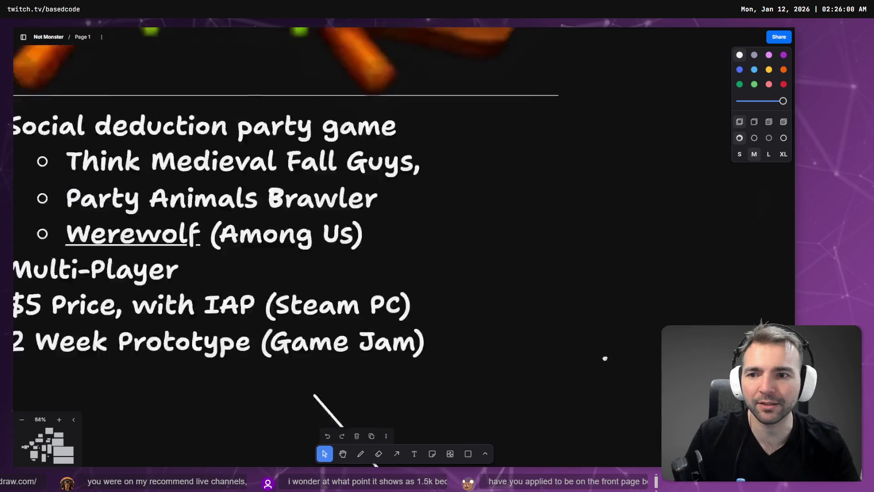
pyautogui.scroll(-4, 605, 359)
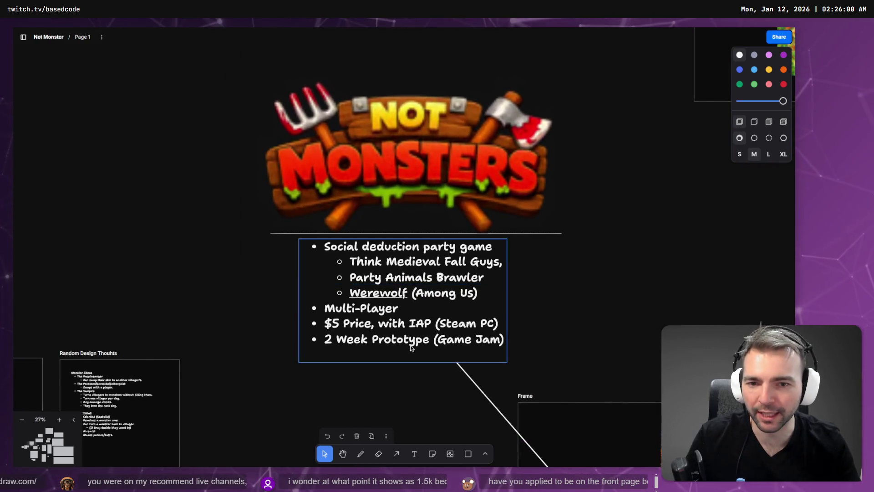